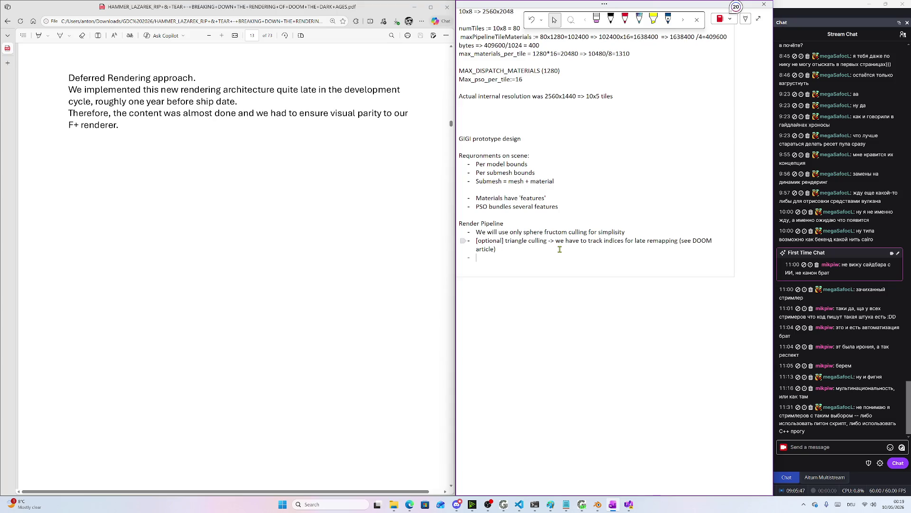
Scroll the DOOM PDF back to page 12's Hybrid Opaque Rendering slide and its notes
scroll(236, 268, up, 10)
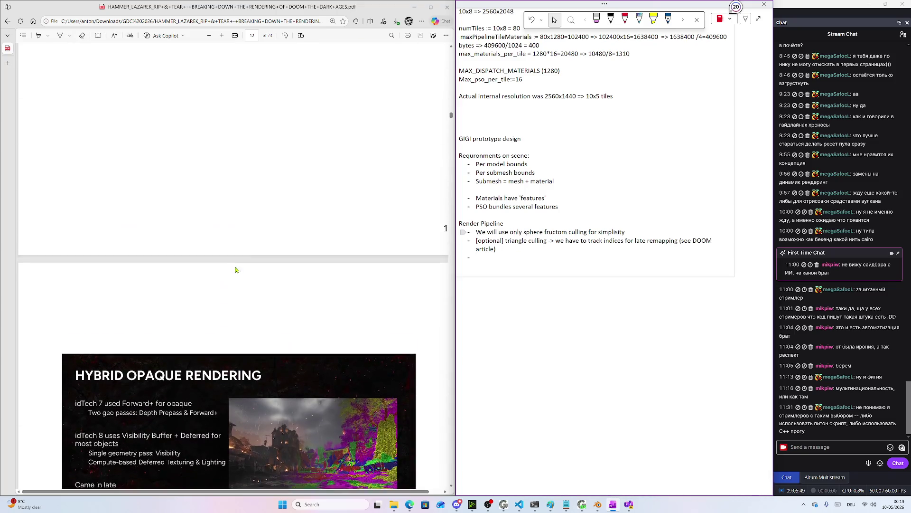
scroll(236, 269, down, 3)
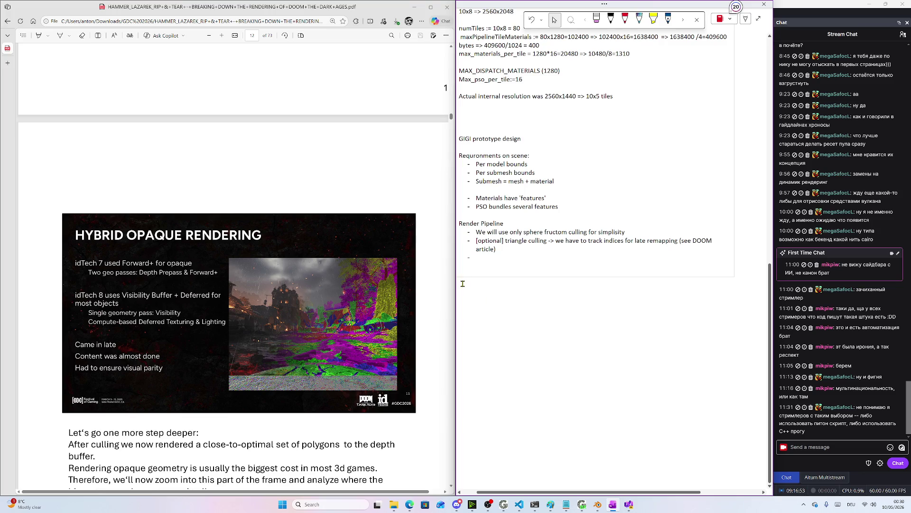
Scroll up to page 11's GPU Triangle Culling (Pass 2) slide with its occlusion culling notes
scroll(205, 282, up, 4)
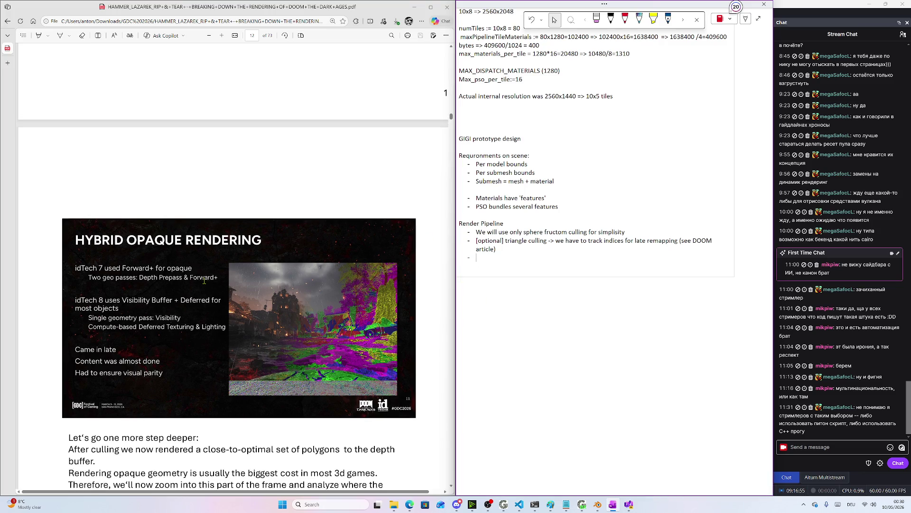
scroll(205, 283, up, 8)
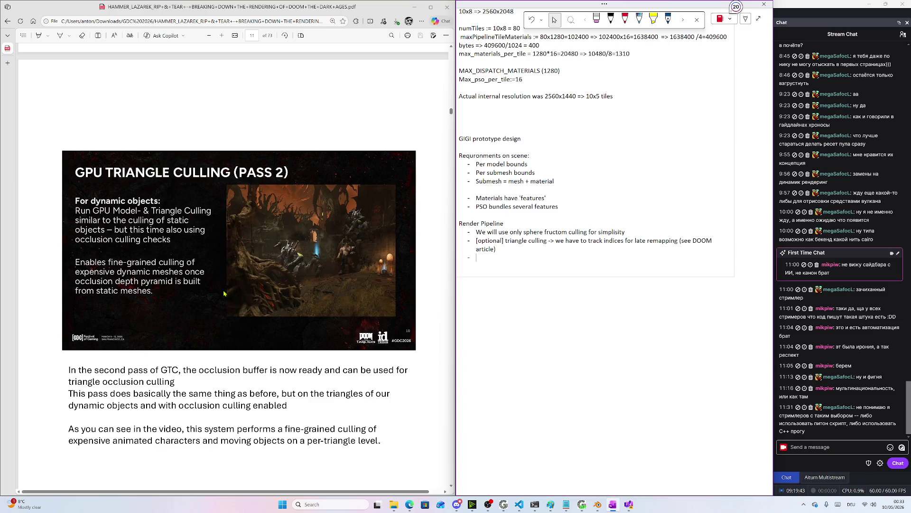
Scroll the PDF up to the idTech 8 frame breakdown slide on page 7
scroll(225, 293, up, 1)
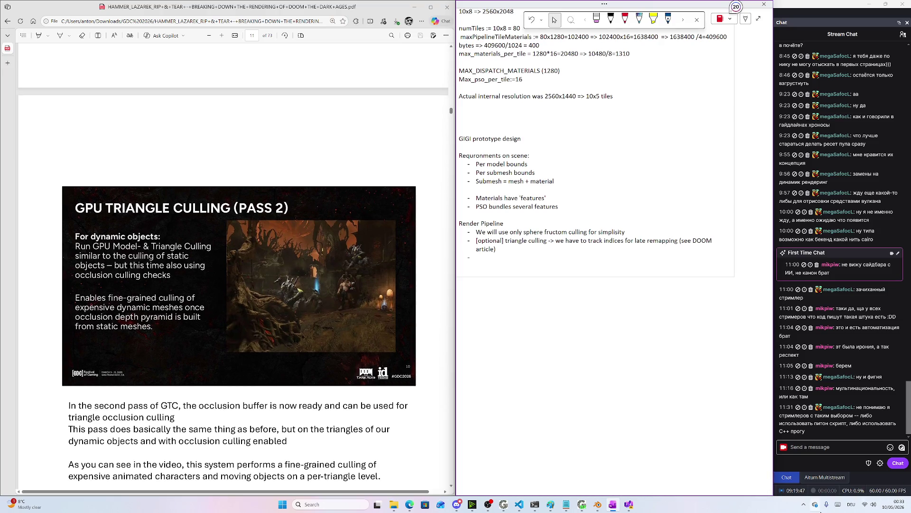
scroll(247, 316, up, 15)
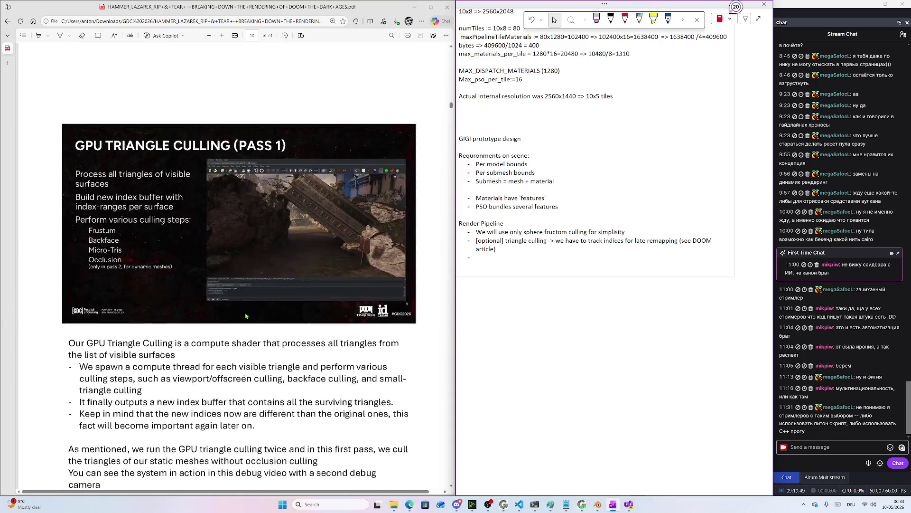
scroll(247, 316, up, 15)
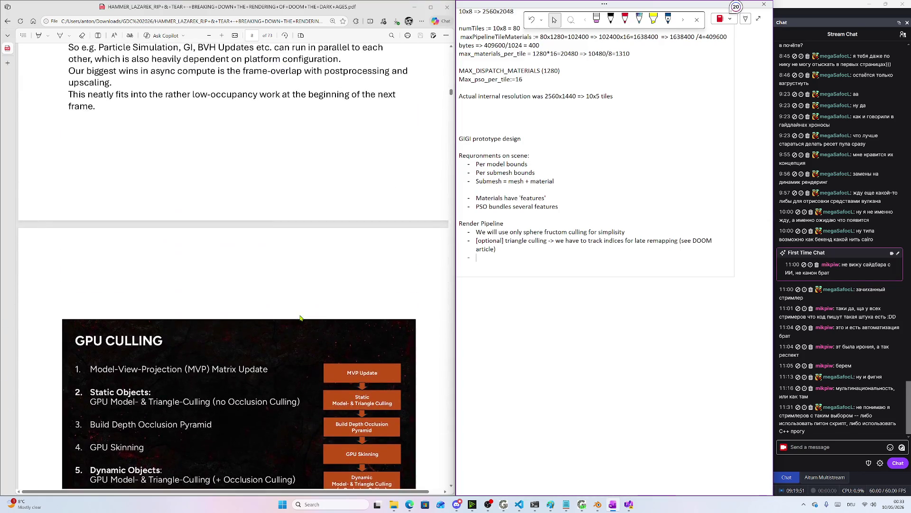
scroll(305, 311, up, 3)
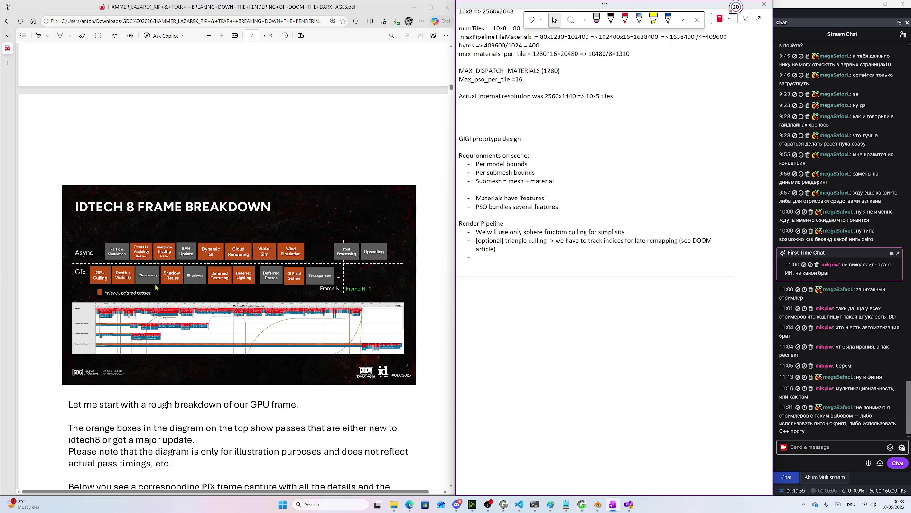
click(171, 277)
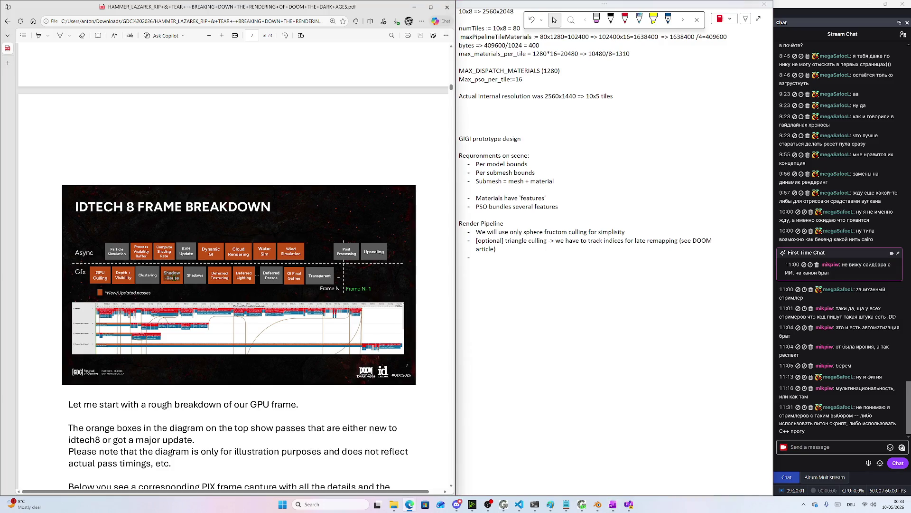
Scroll down to the slide's async compute queue notes and open the PDF find bar
scroll(172, 278, down, 3)
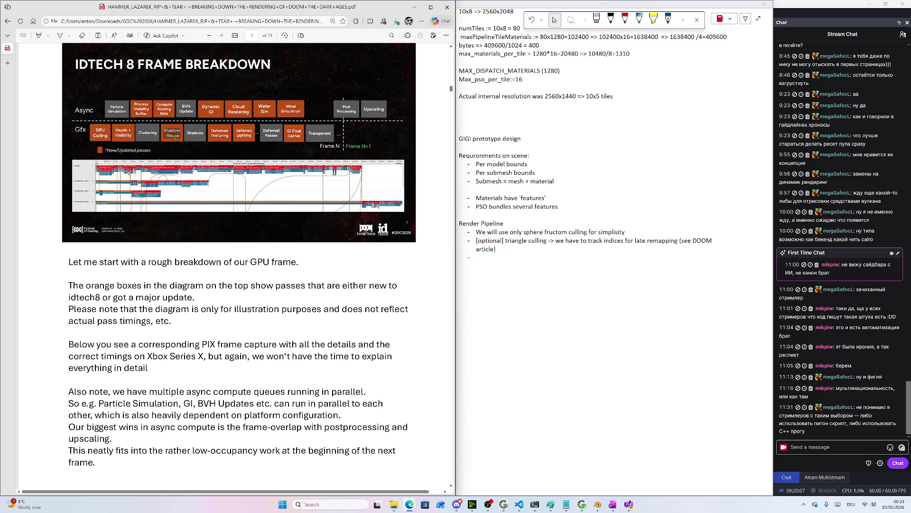
scroll(177, 139, down, 5)
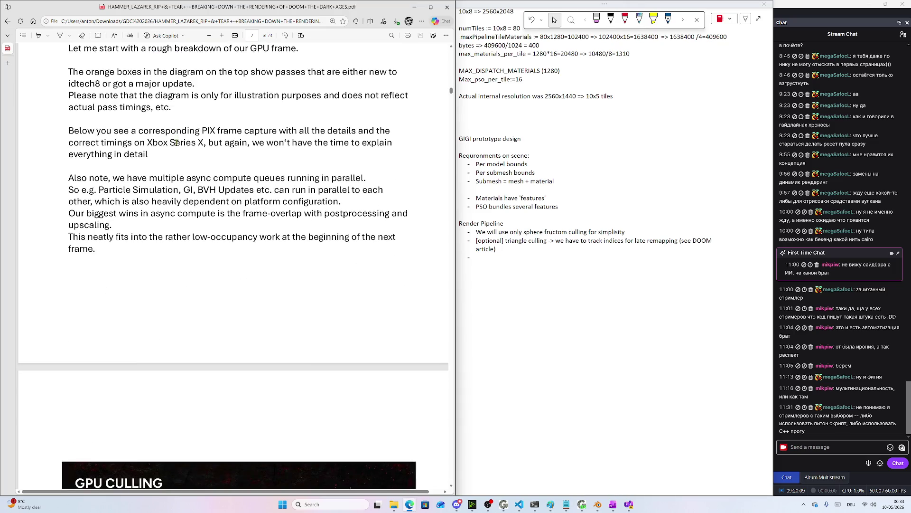
key(ctrl+f)
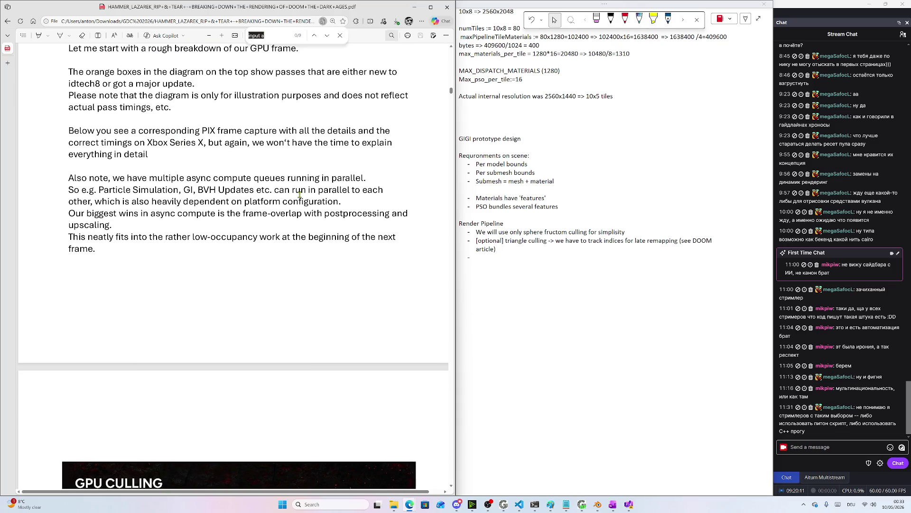
Search the PDF for 'shadow' and cycle through its 3 matches back to the first
scroll(299, 194, up, 5)
text(wos)
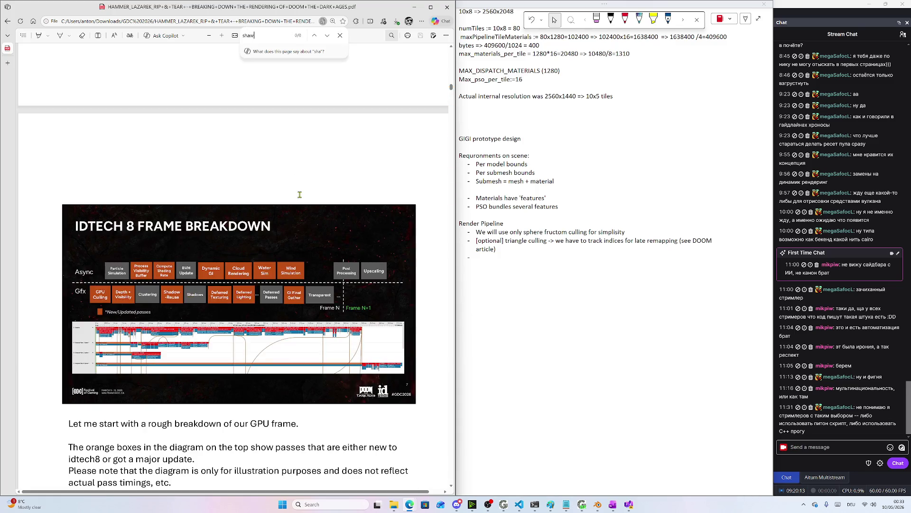
key(BackSpace)
key(BackSpace)
key(BackSpace)
text(dow)
key(Return)
key(shift+Return)
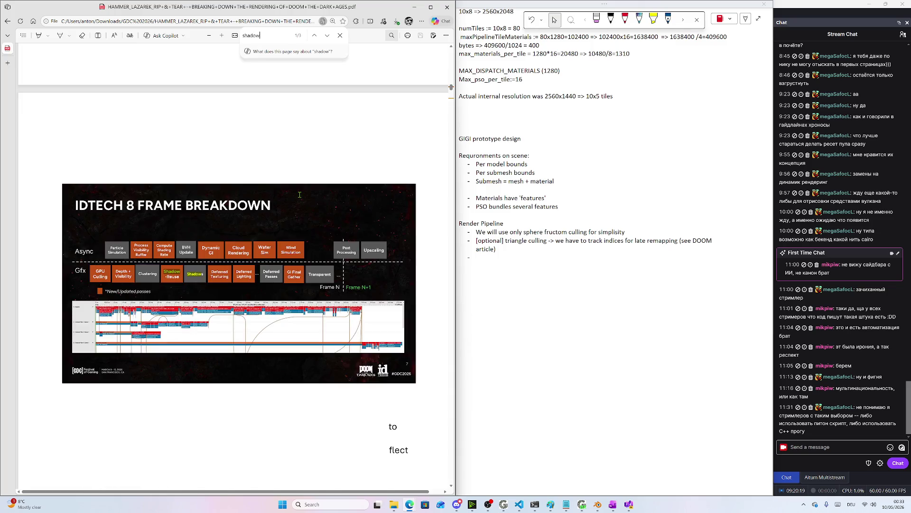
key(shift+Return)
key(Return)
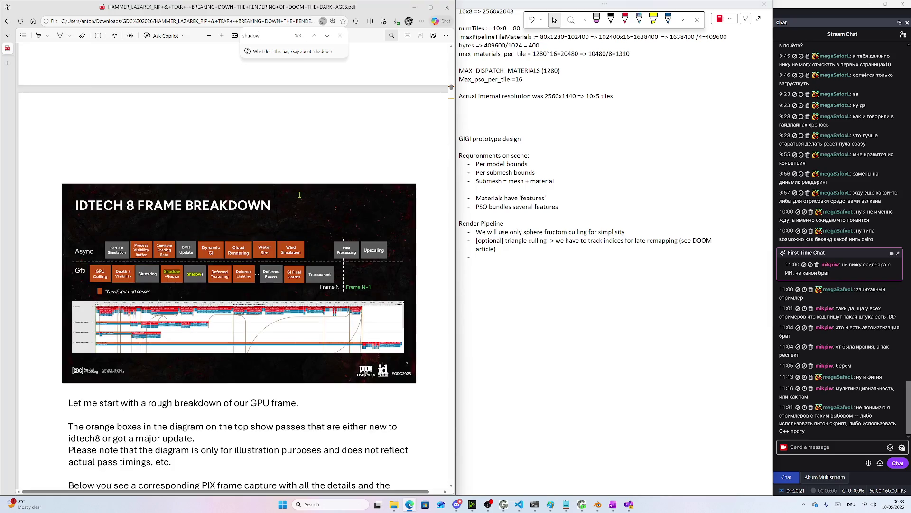
Scroll around the frame breakdown slide to read the Shadows pass text
scroll(313, 247, down, 4)
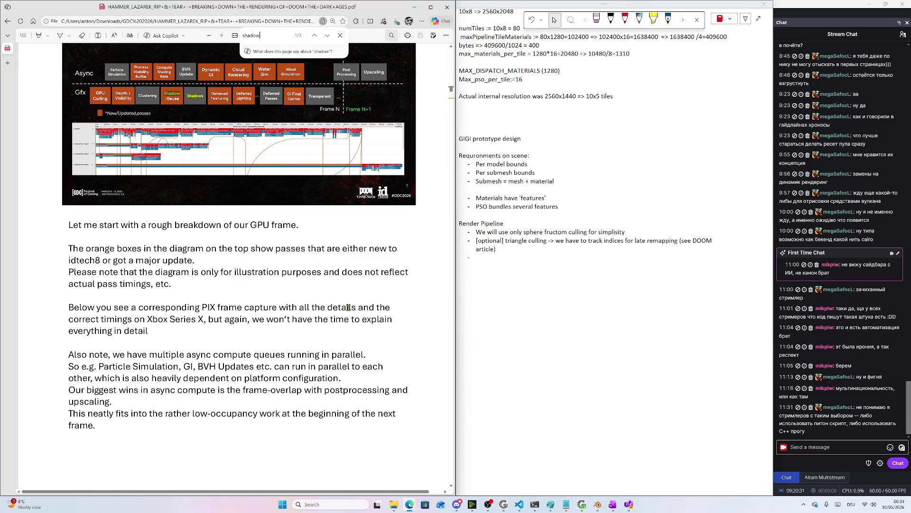
scroll(345, 306, down, 3)
scroll(344, 305, up, 3)
scroll(593, 332, up, 15)
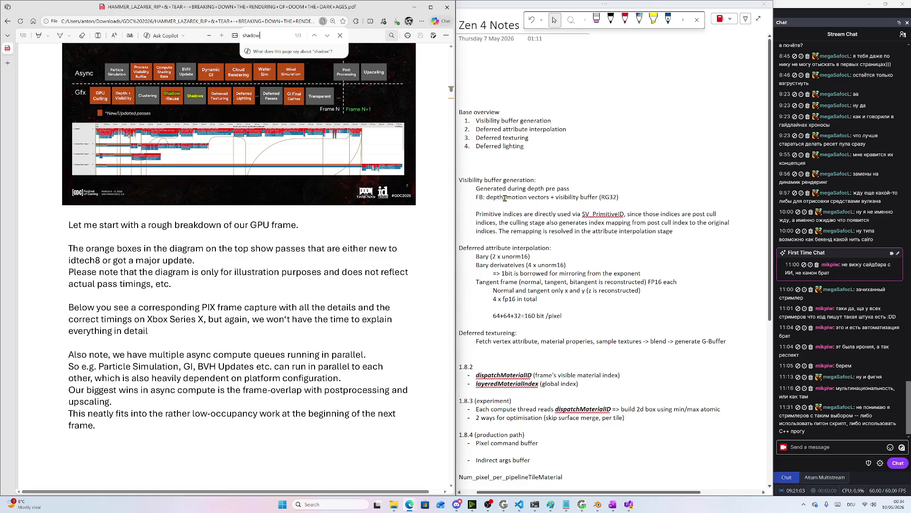
Add a Render Pipeline line: 'Desine for motion vector use -> BUT for the test scene we will skip them'
drag(506, 197, 549, 197)
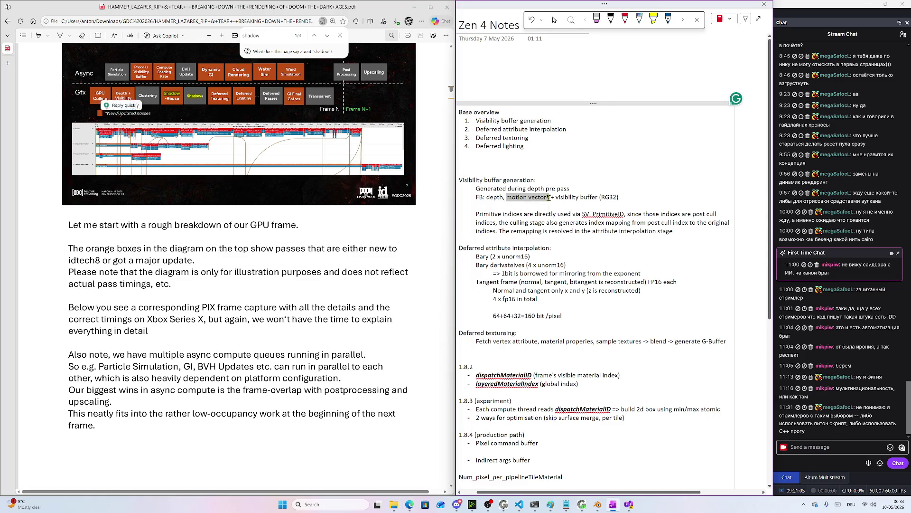
scroll(541, 266, down, 8)
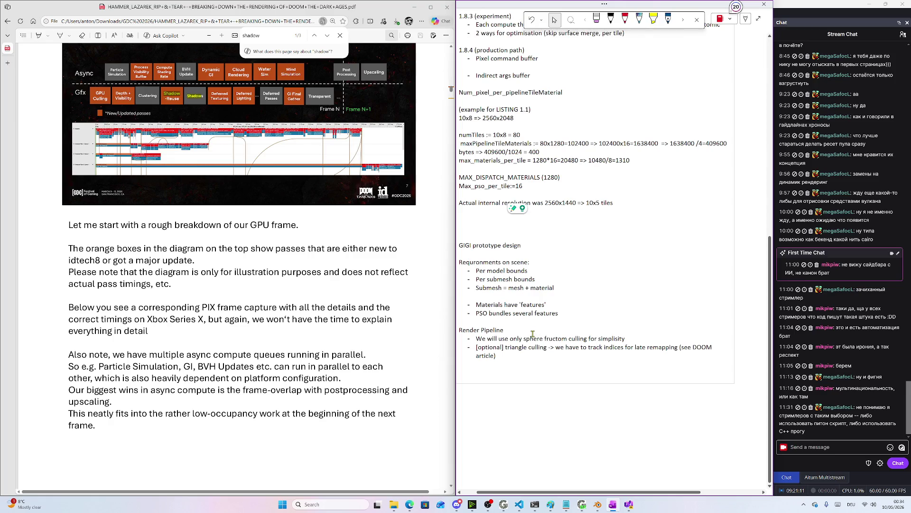
key(Return)
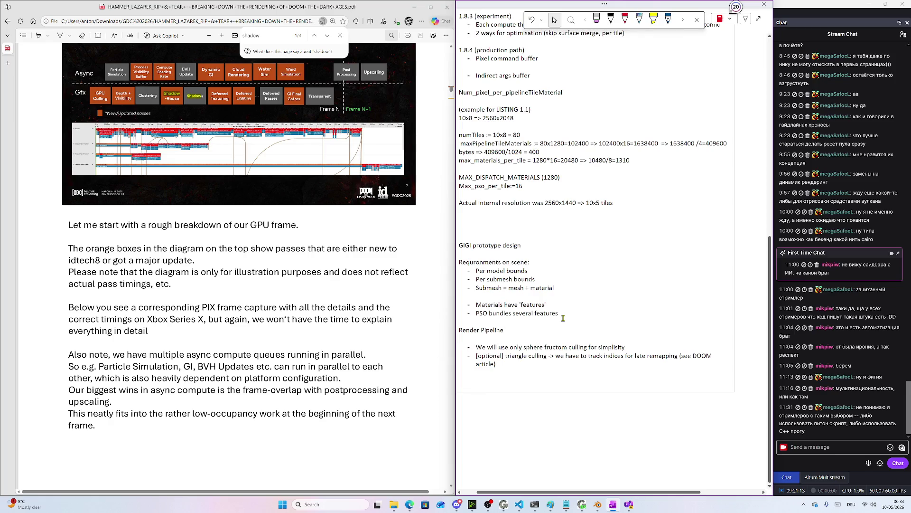
text(- De)
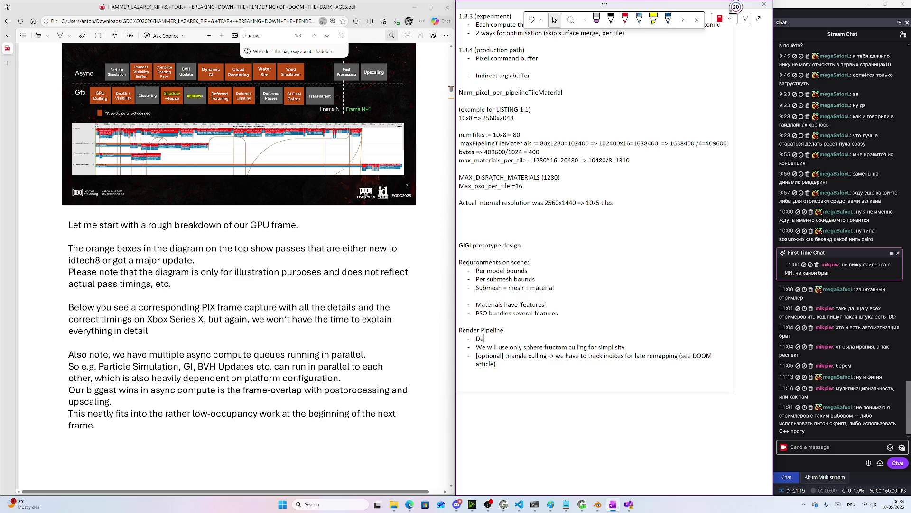
text(ine for )
text(us)
key(BackSpace)
key(BackSpace)
text(motion vex)
key(BackSpace)
key(BackSpace)
text(ctor)
text( use -> B)
text(UT for the test)
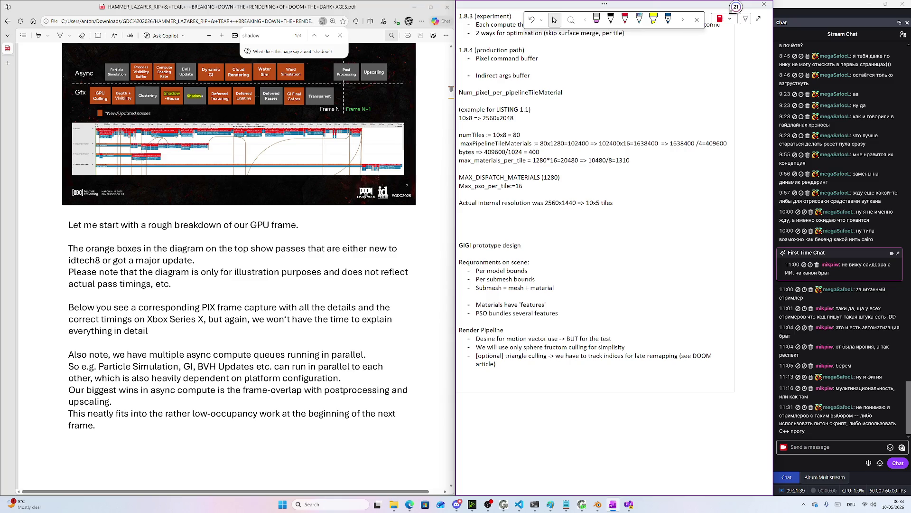
text( st)
text(cene)
text(we w)
text(kip them)
Scroll OneNote back to the top of the Zen 4 Notes page
scroll(578, 292, up, 10)
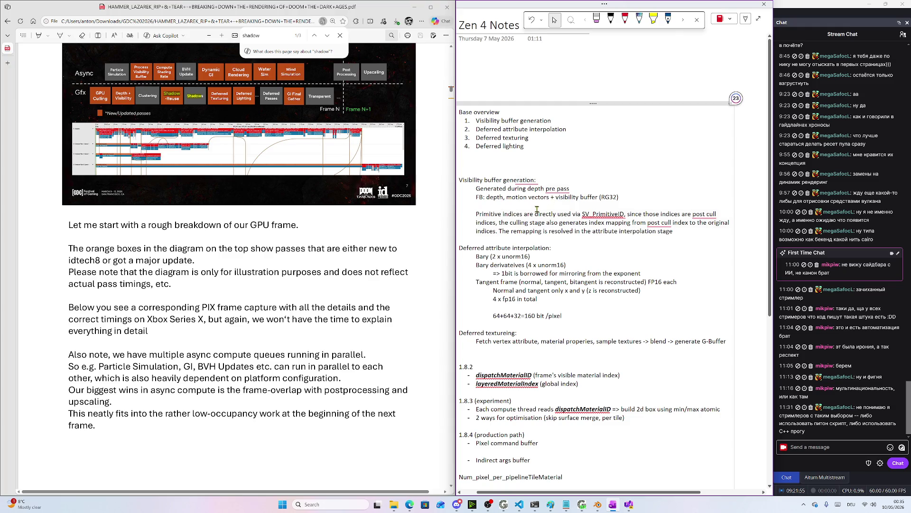
scroll(385, 262, down, 5)
scroll(384, 261, down, 20)
scroll(382, 250, down, 20)
scroll(382, 246, down, 15)
scroll(382, 249, down, 10)
scroll(380, 247, up, 2)
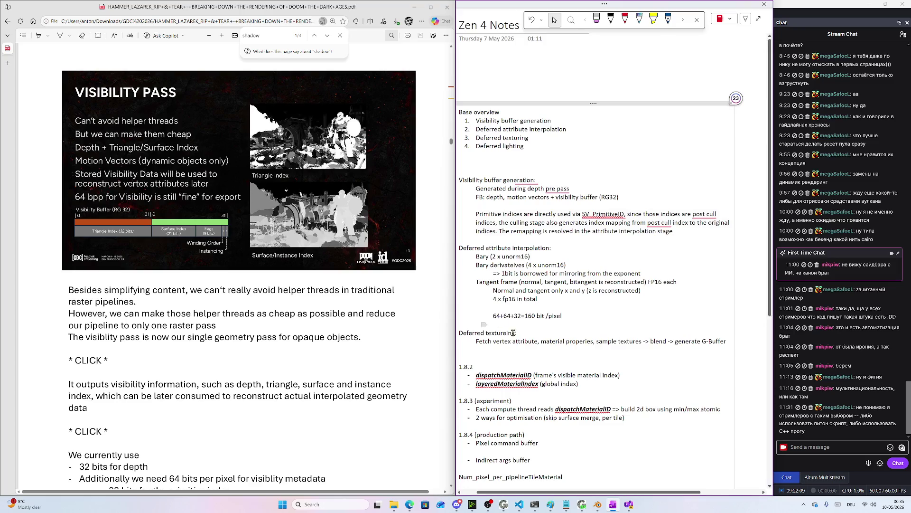
scroll(526, 220, down, 4)
scroll(525, 219, up, 4)
Scroll the PDF down to the Visibility Pass slide
mouse_move(583, 215)
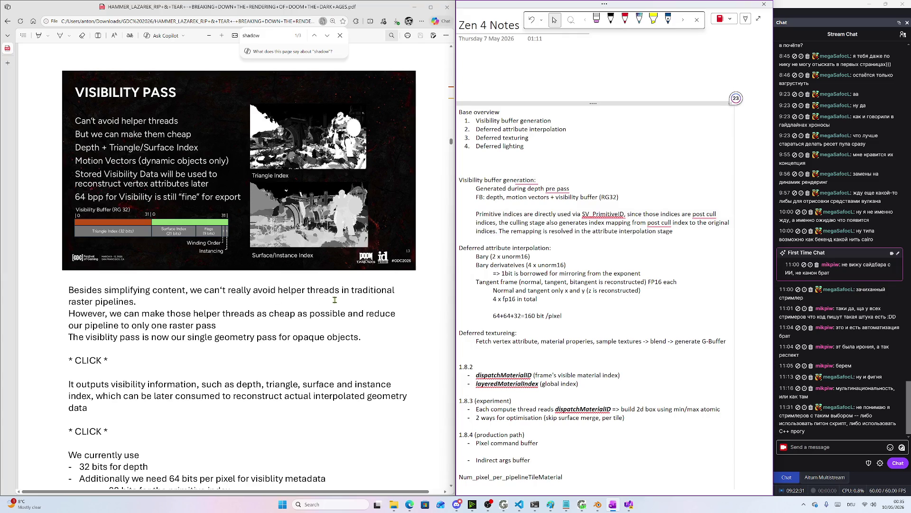
scroll(354, 305, down, 1)
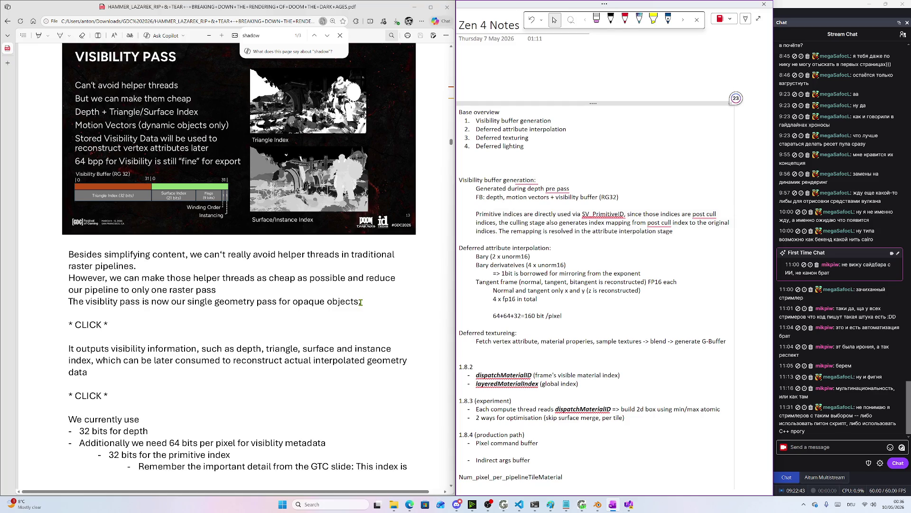
scroll(287, 318, down, 3)
scroll(285, 314, up, 1)
scroll(288, 308, up, 1)
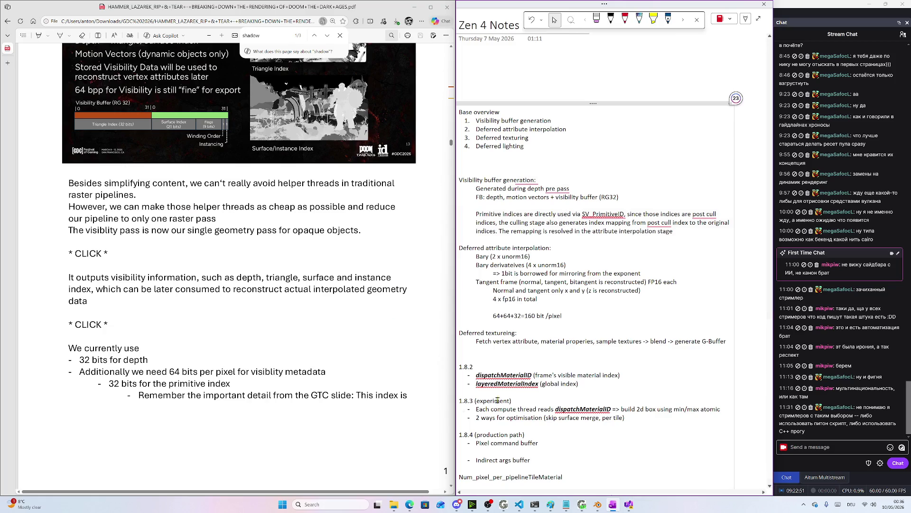
Briefly bring up Blender and minimise it, then switch to Gigi Viewer showing ModelViewer.gg compiled
click(597, 506)
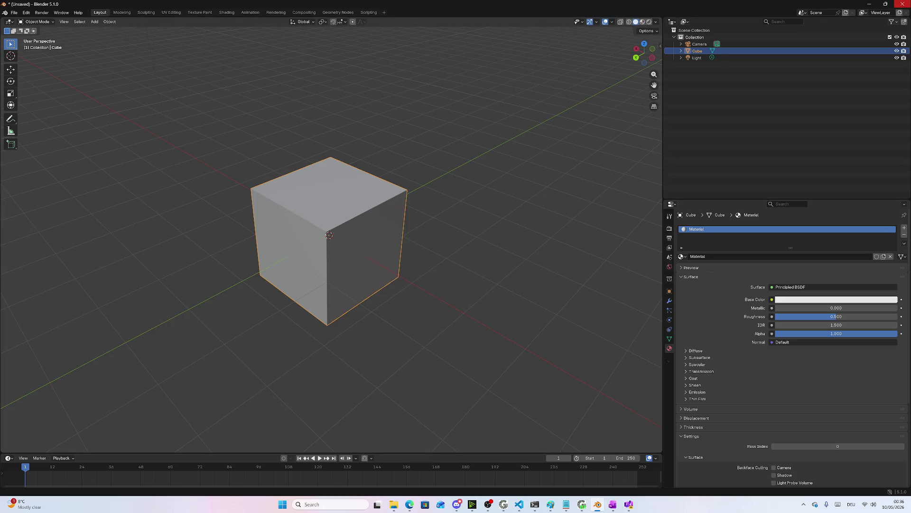
click(869, 4)
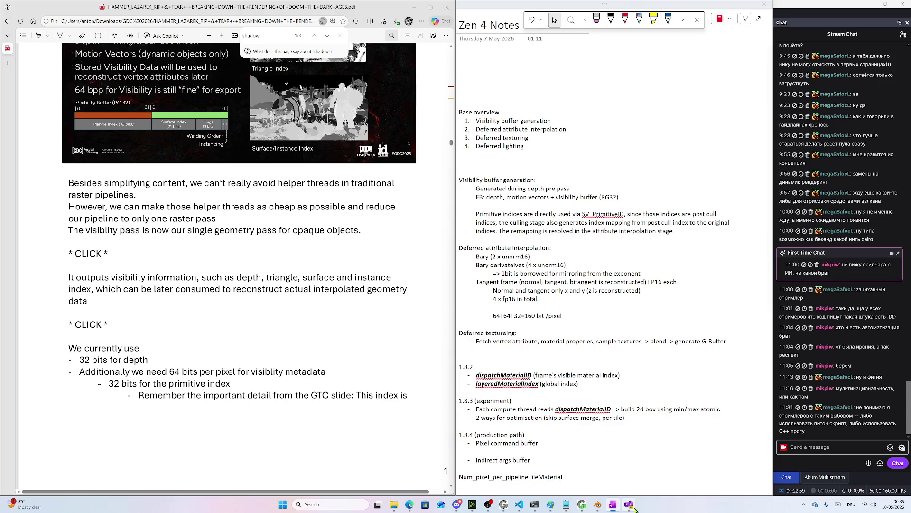
mouse_move(634, 508)
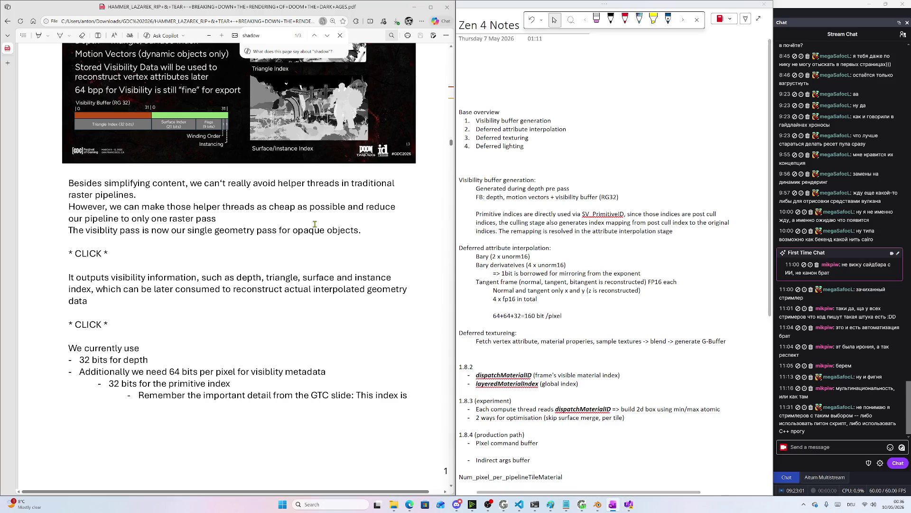
scroll(294, 219, up, 2)
scroll(294, 219, up, 2)
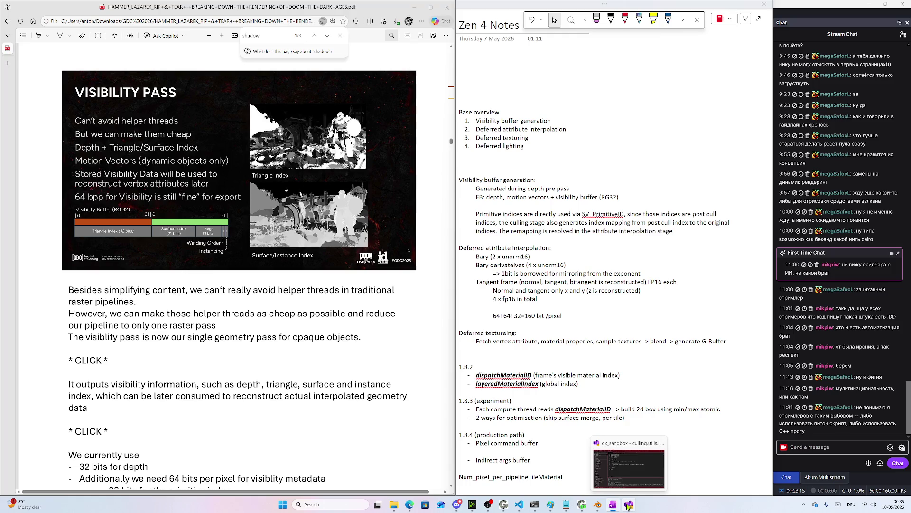
click(582, 504)
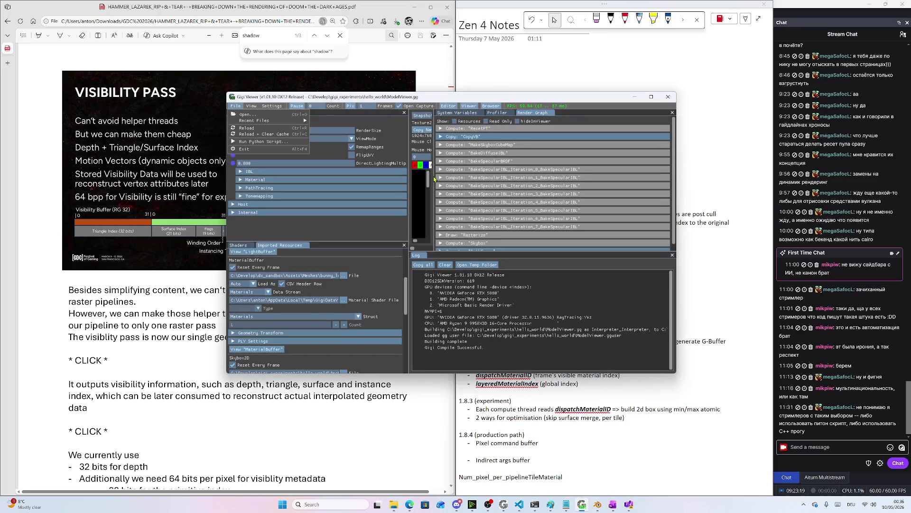
Bring up Gigi Edit and zoom and pan the ModelViewer graph to the Skybox and Rasterize nodes
click(504, 504)
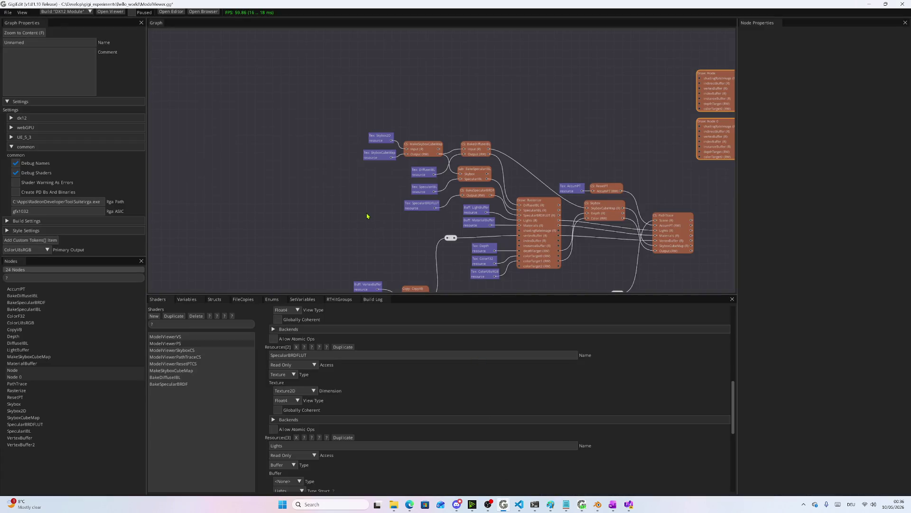
scroll(367, 215, up, 5)
scroll(368, 216, up, 3)
mouse_move(441, 127)
mouse_down()
mouse_move(344, 270)
mouse_move(242, 351)
mouse_up()
scroll(431, 210, down, 3)
mouse_move(469, 220)
mouse_down()
mouse_move(388, 109)
mouse_move(441, 13)
mouse_move(292, 24)
mouse_up()
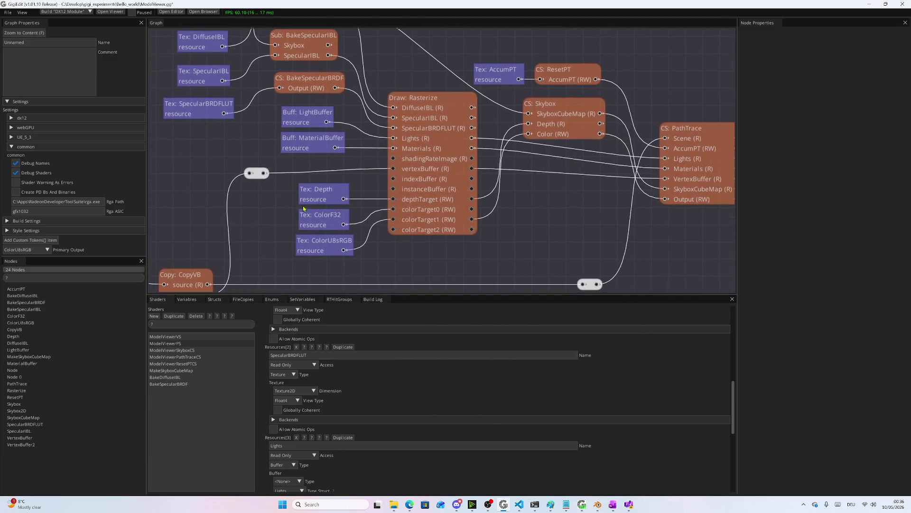
Select the Rasterize node and scroll its shader resources to the Lights and Materials buffers
click(446, 163)
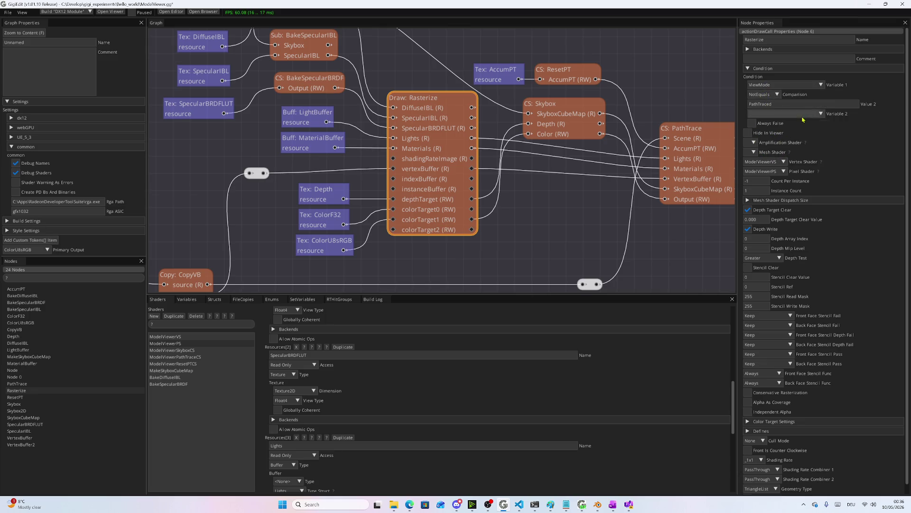
scroll(804, 158, down, 1)
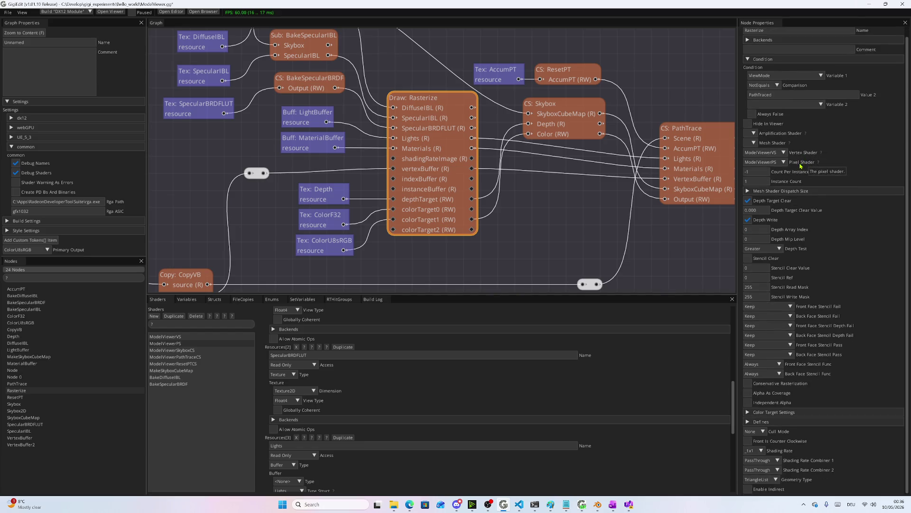
scroll(584, 183, down, 2)
scroll(521, 173, up, 2)
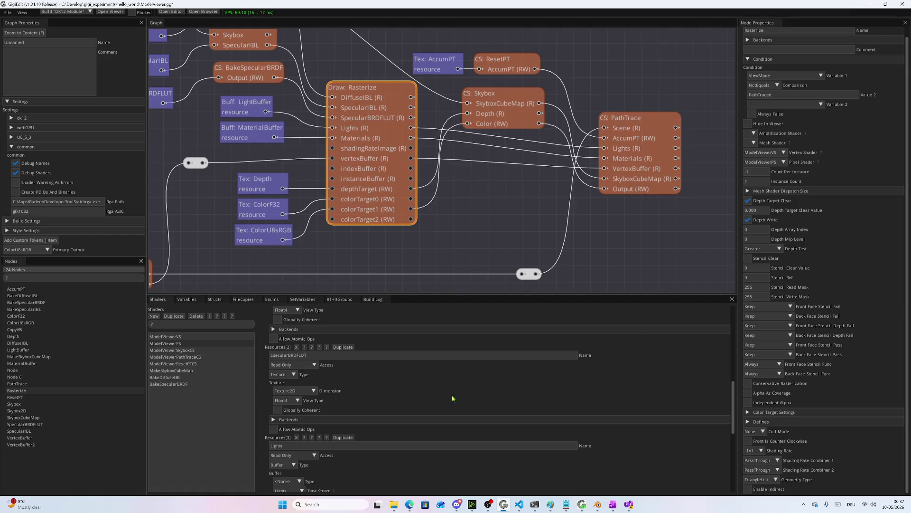
scroll(433, 395, down, 5)
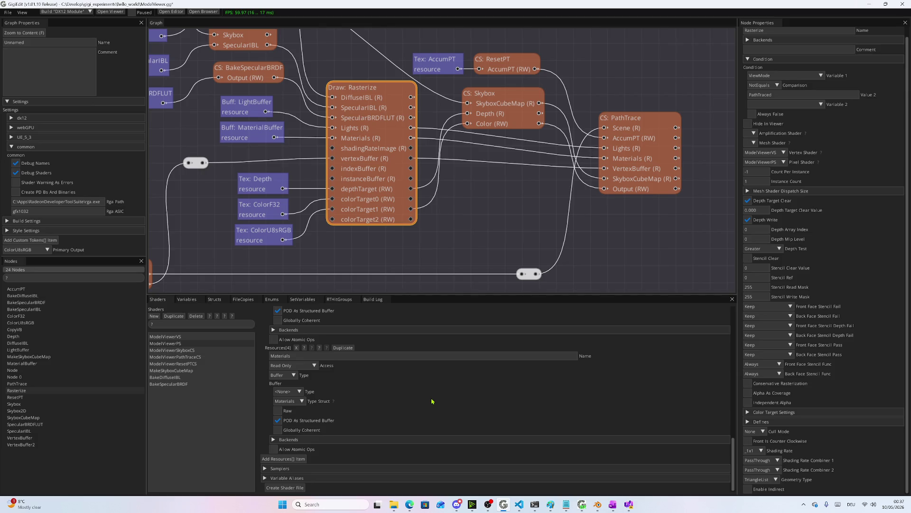
mouse_move(410, 504)
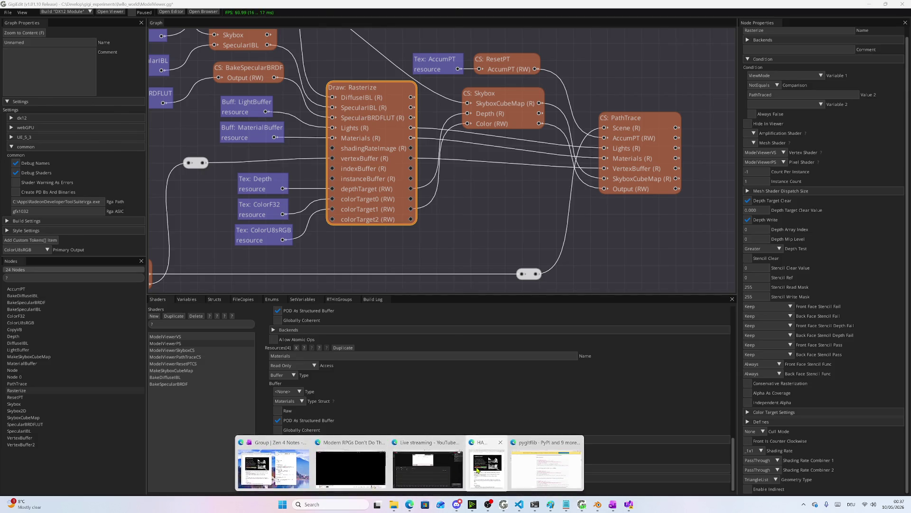
mouse_move(478, 470)
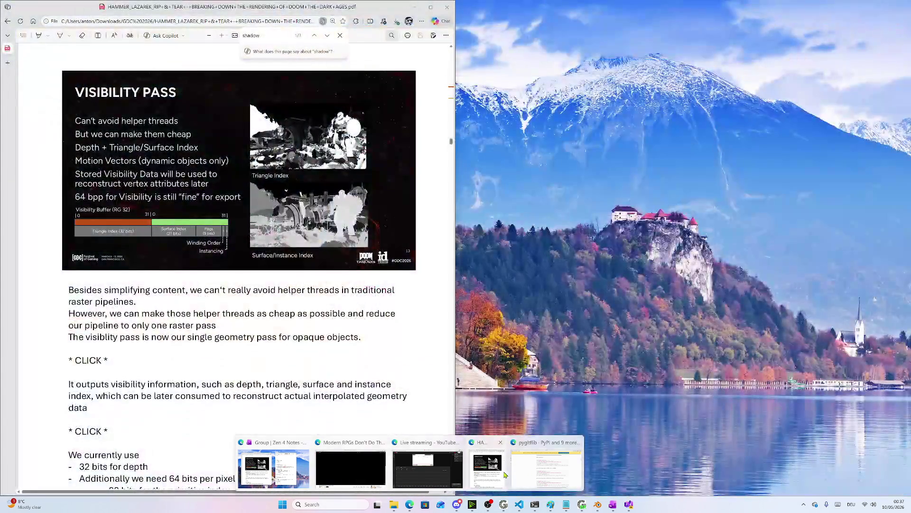
Bring the Zen 4 Notes window up beside the PDF and scroll to the Render Pipeline culling notes
click(505, 475)
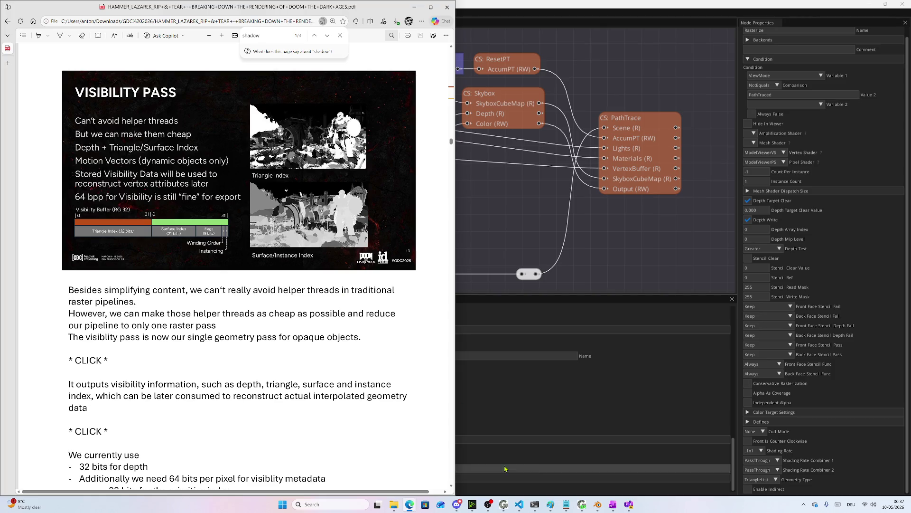
mouse_move(611, 502)
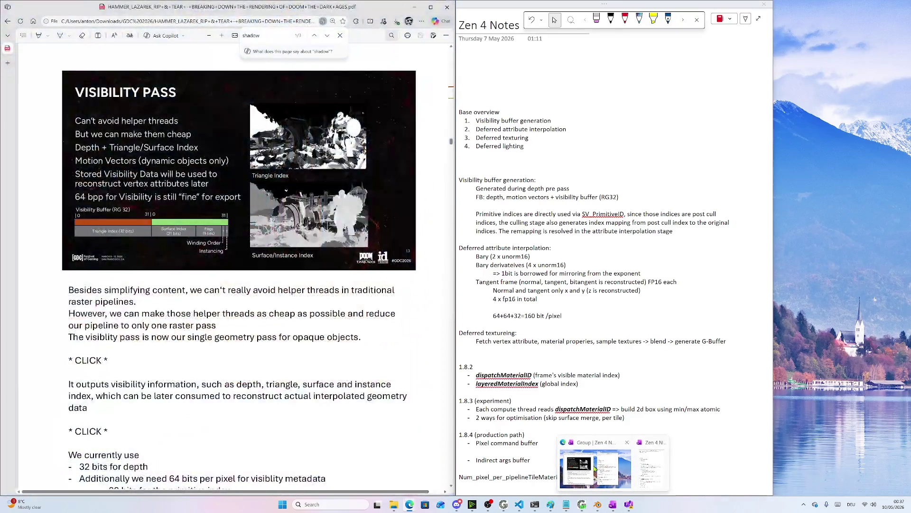
click(613, 468)
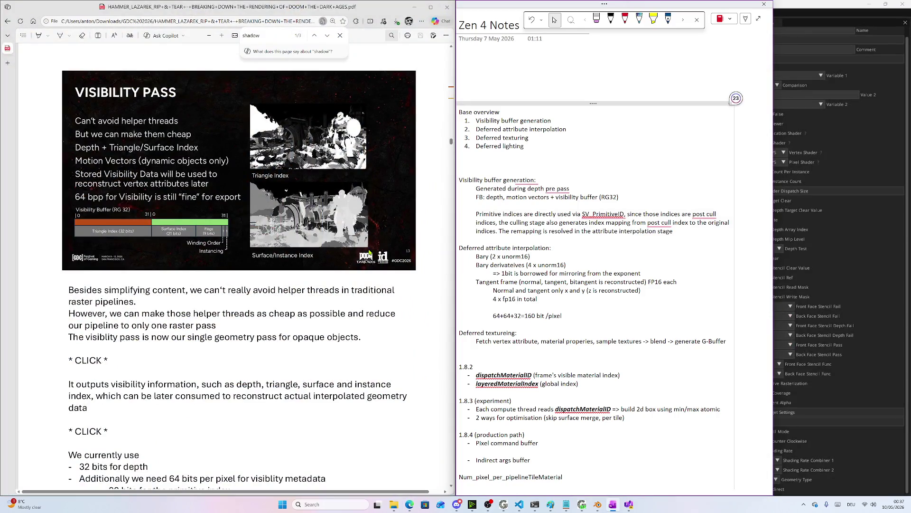
scroll(277, 258, down, 1)
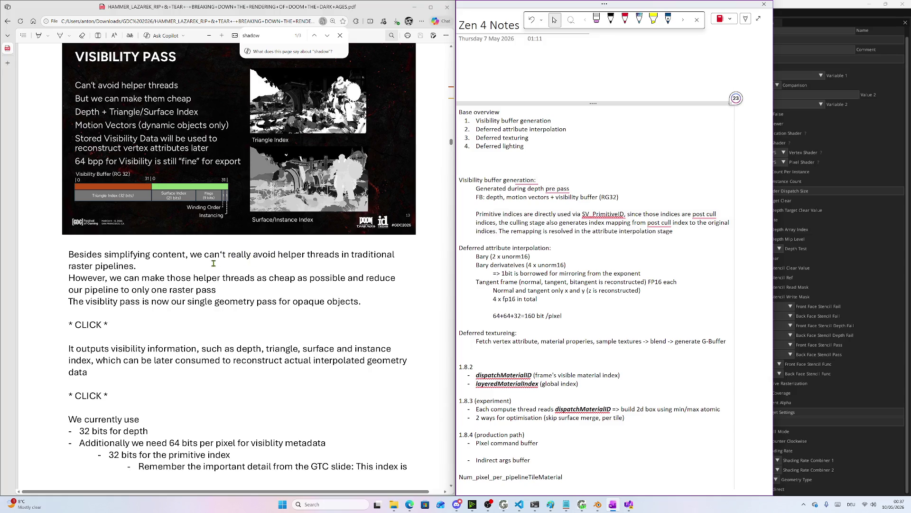
scroll(213, 263, down, 4)
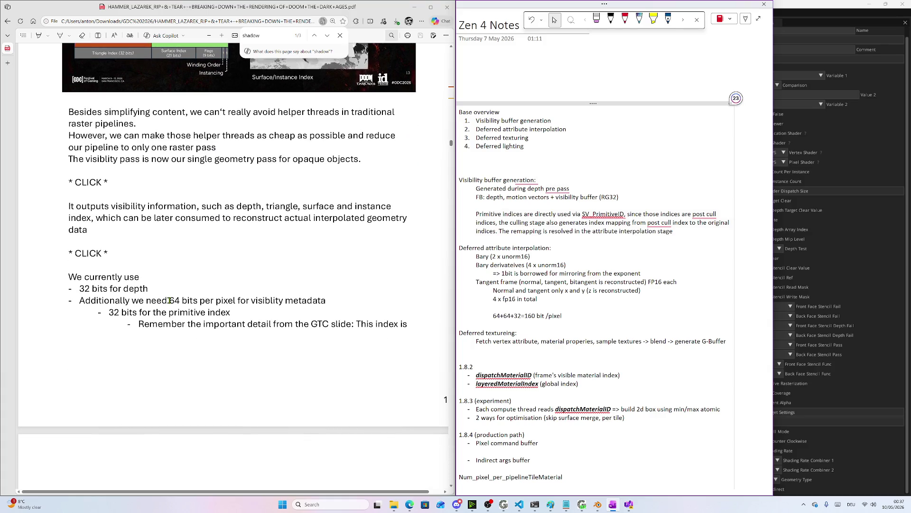
scroll(178, 299, down, 5)
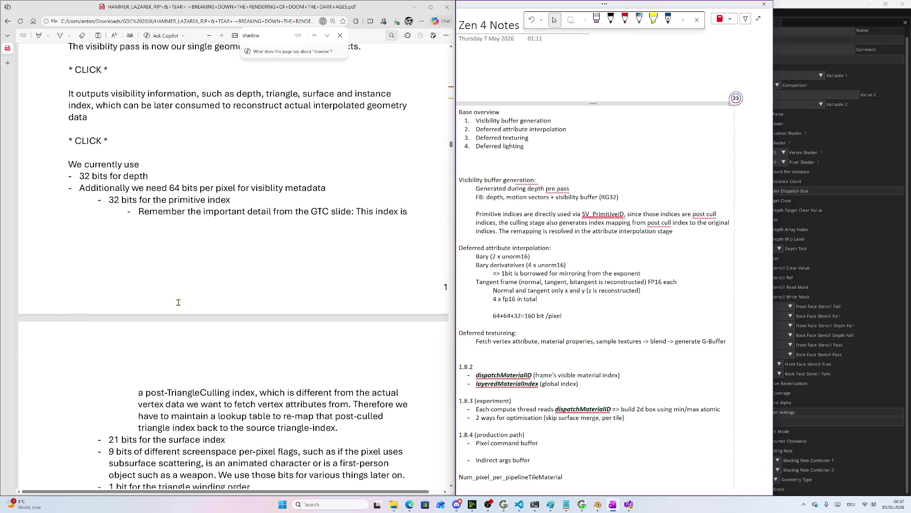
scroll(180, 298, down, 2)
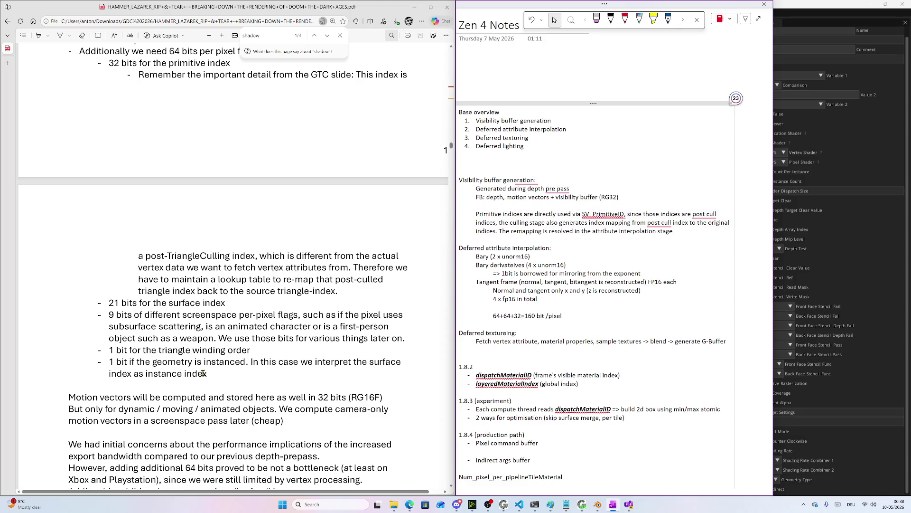
scroll(504, 338, down, 8)
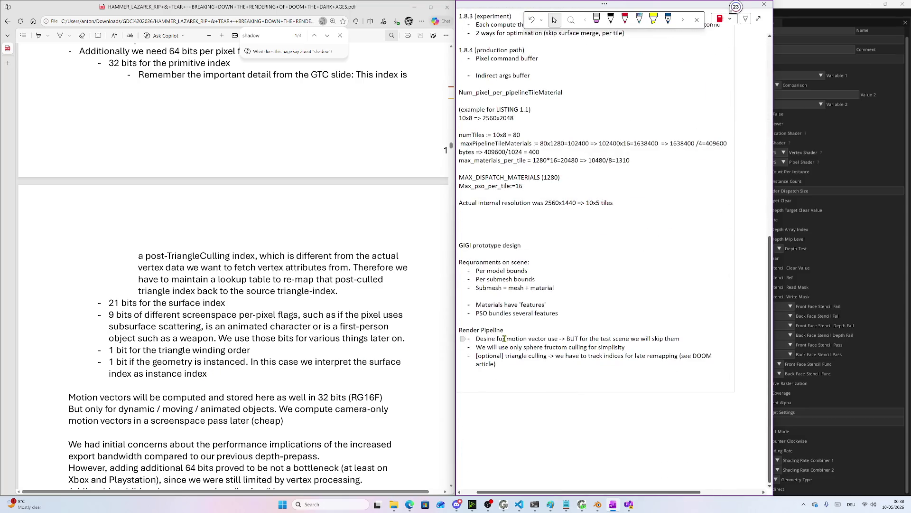
Add a Vertex requirement below 'Submesh = mesh + material' with an indented Normal sub-point
scroll(325, 332, down, 3)
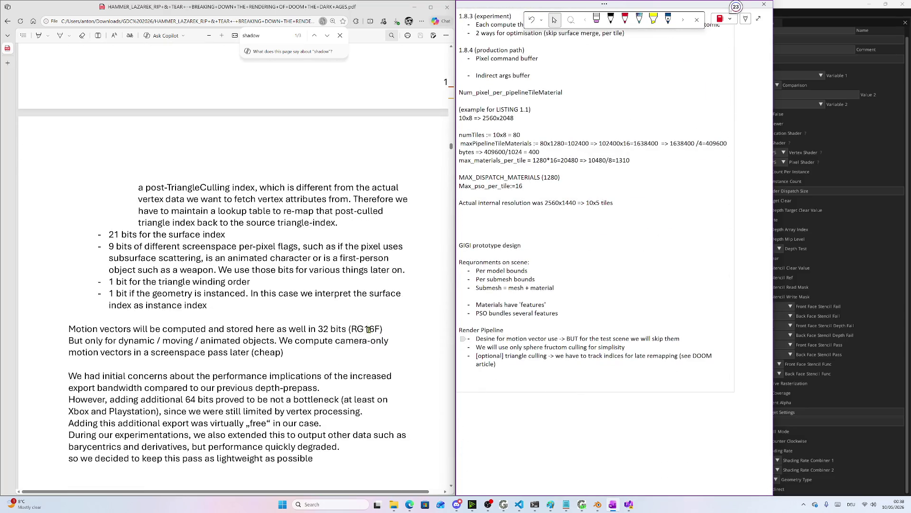
scroll(325, 332, down, 5)
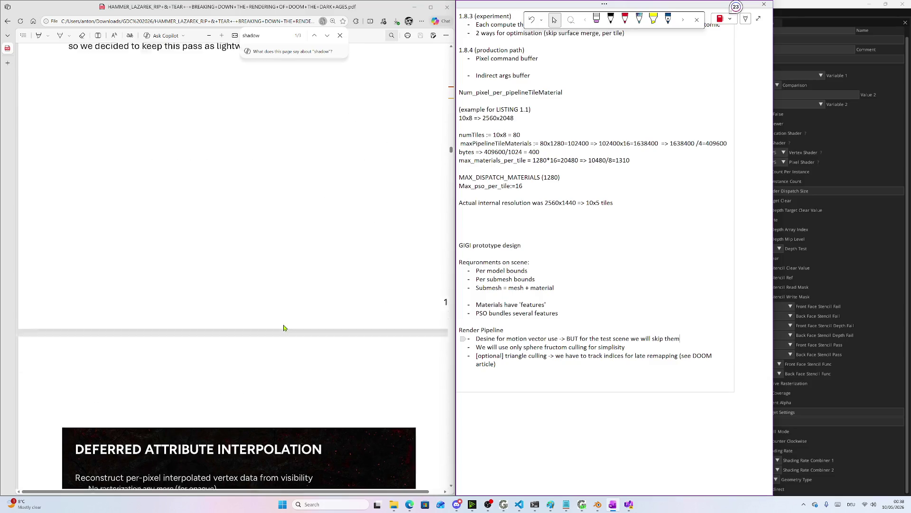
scroll(212, 271, down, 8)
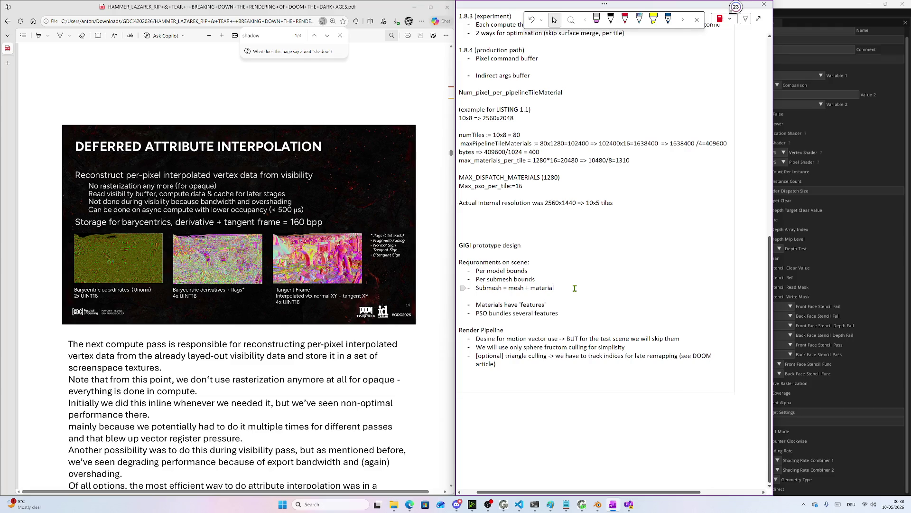
key(Return)
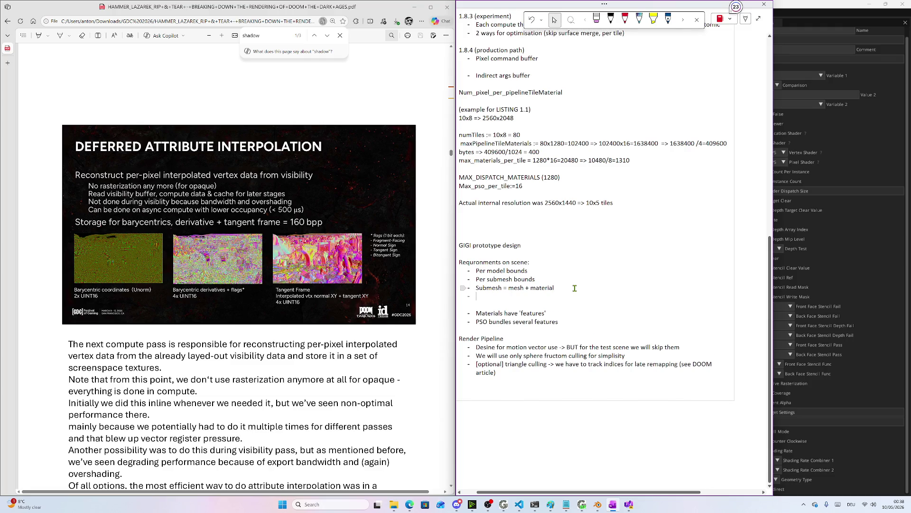
text(vertex)
key(Return)
key(Tab)
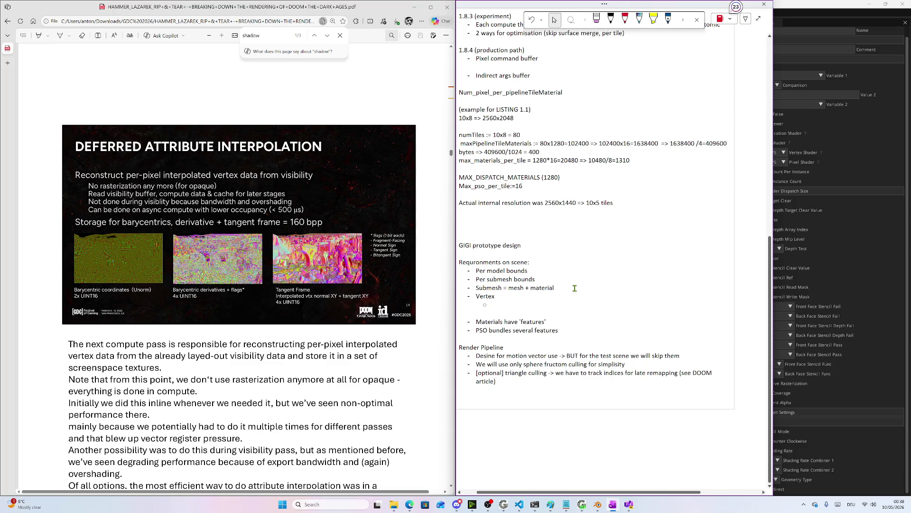
text(norm)
text(al)
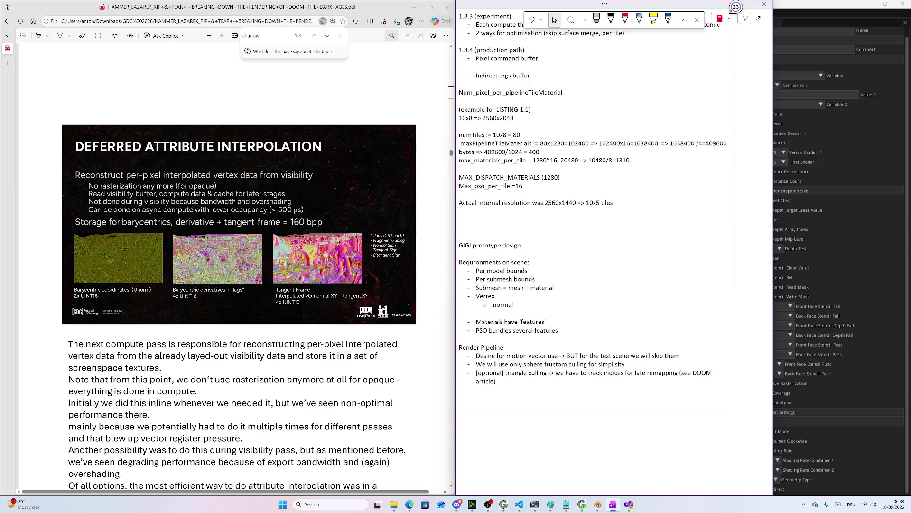
Add a Tangent sub-point, fixing the 'tangetn' typo, and start an empty sub-point below it
key(Return)
text(tangetn)
key(Return)
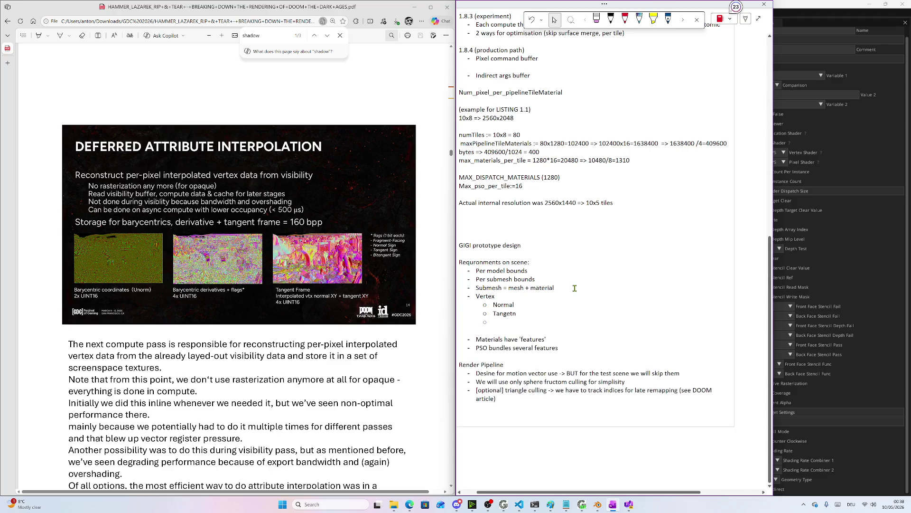
key(BackSpace)
key(Up)
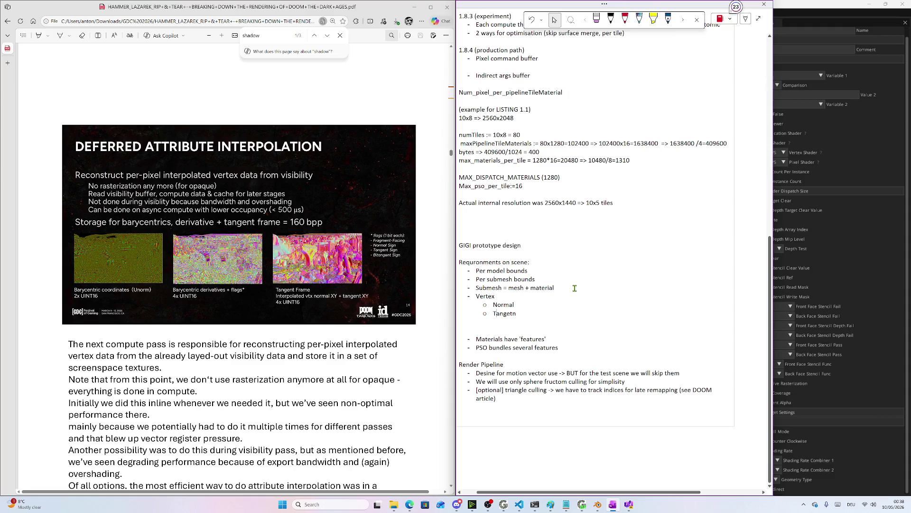
key(Delete)
key(Return)
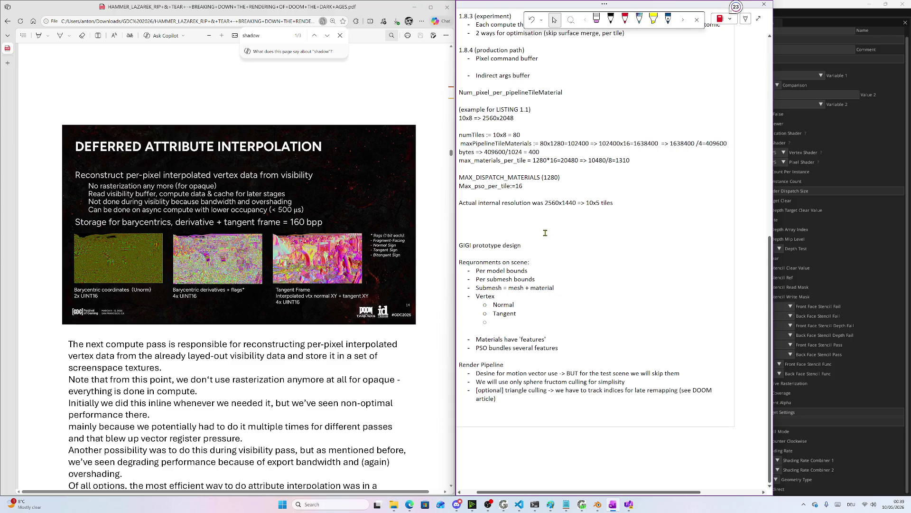
scroll(546, 232, up, 8)
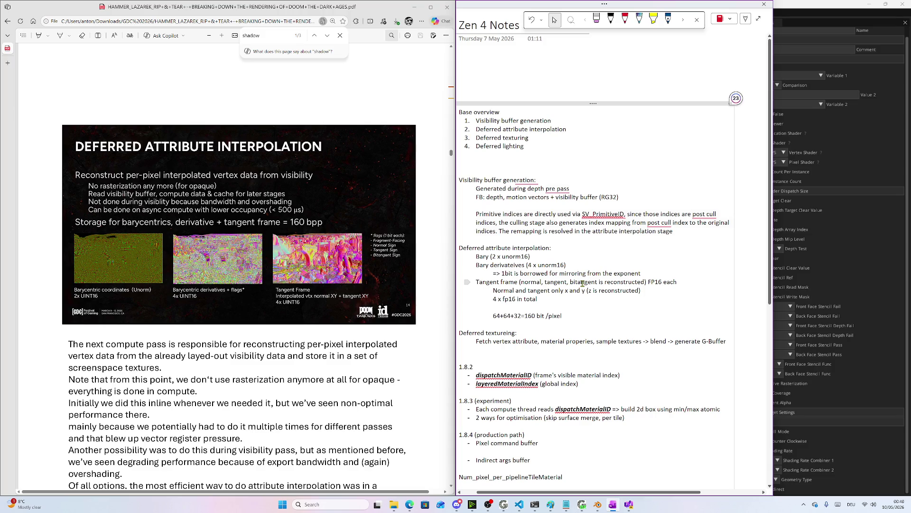
scroll(583, 284, down, 15)
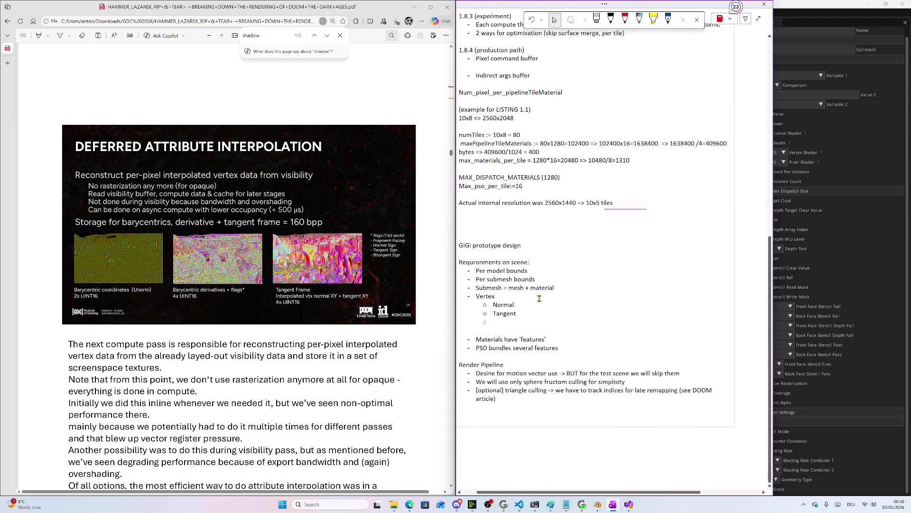
Add a stream_0 line under Vertex, reverting the auto-capitalised Stream_0 to lowercase
click(499, 298)
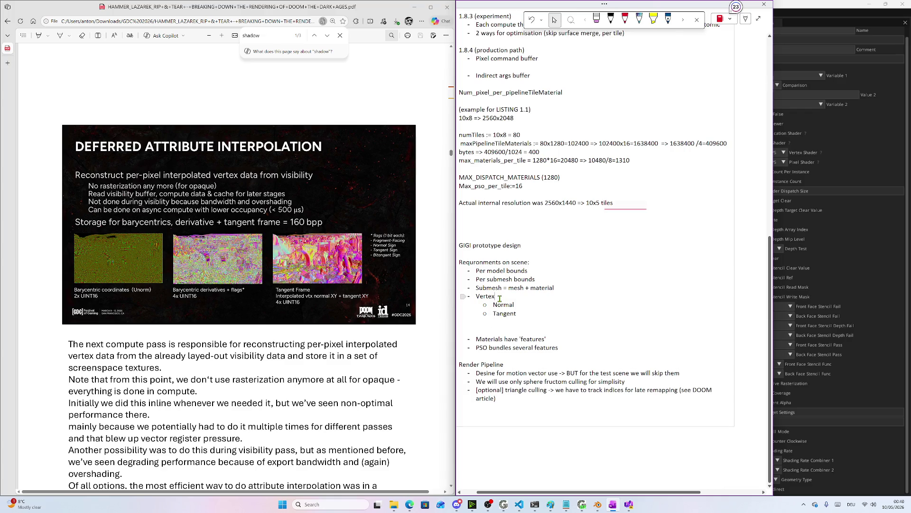
key(Return)
text(stream)
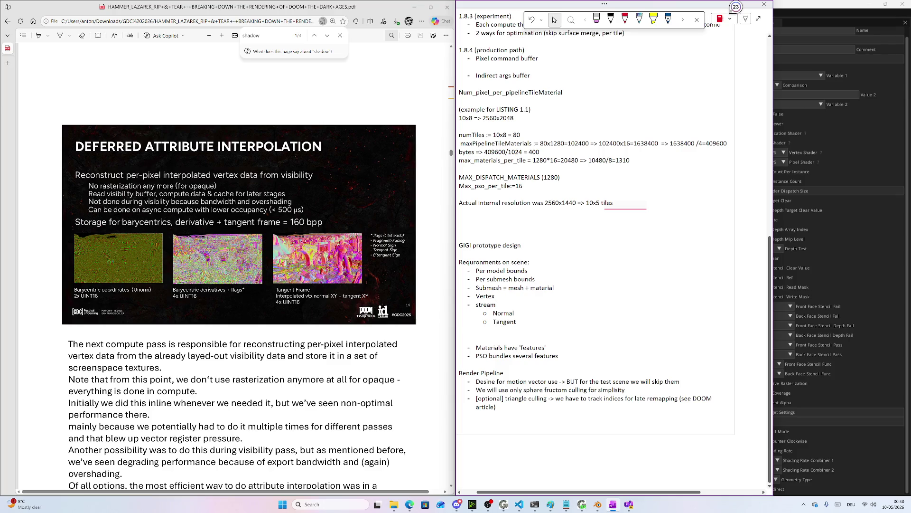
text( 0)
key(BackSpace)
click(481, 314)
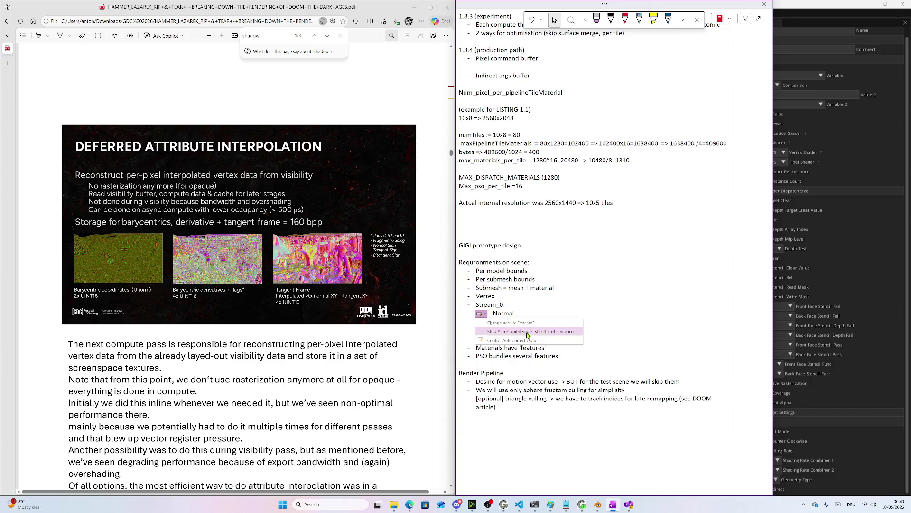
click(527, 331)
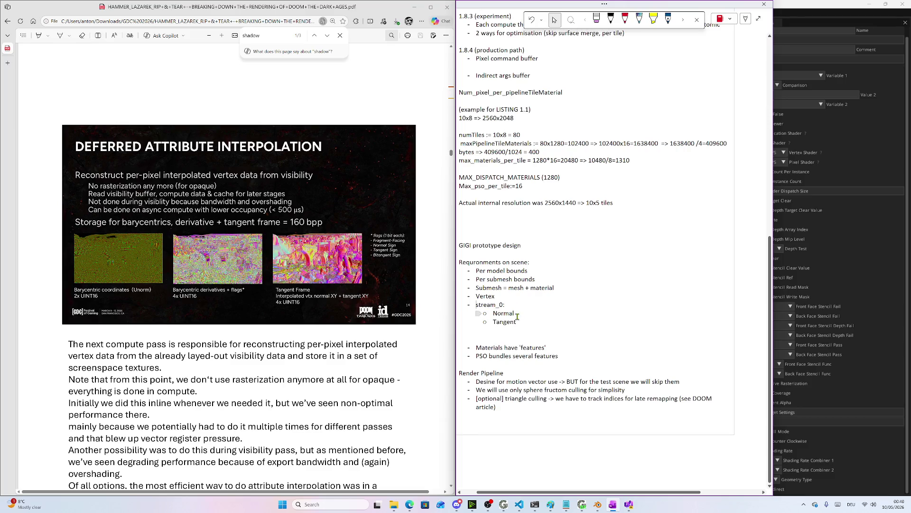
Add an outdented stream_1: entry after Tangent with an empty indented sub-bullet
click(570, 320)
key(Return)
key(BackSpace)
text(stream)
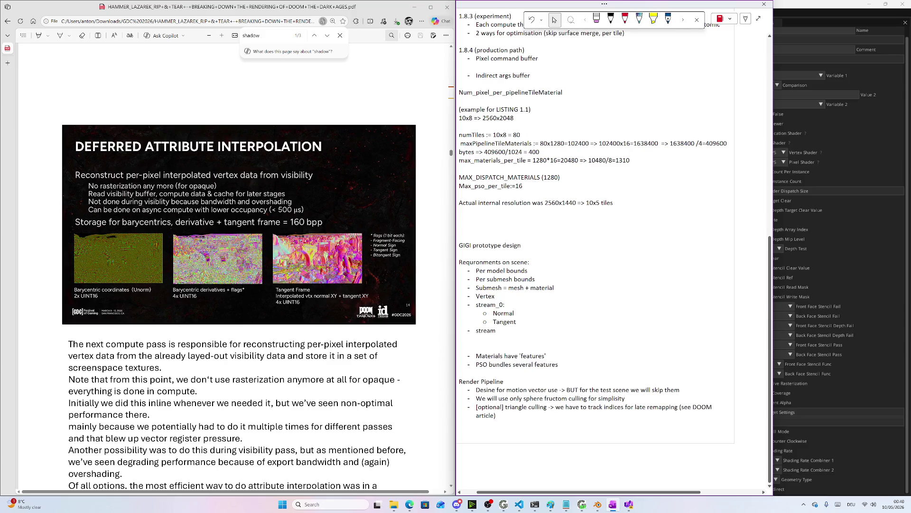
text(_1)
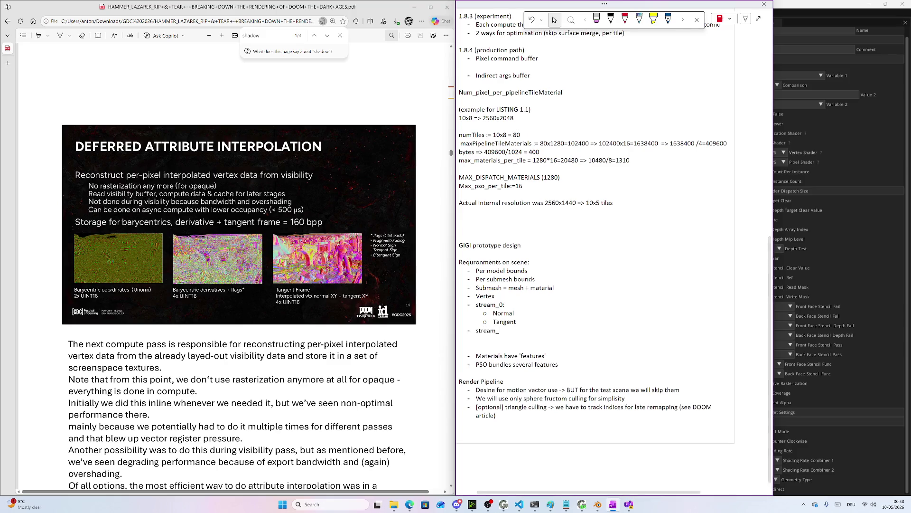
key(Return)
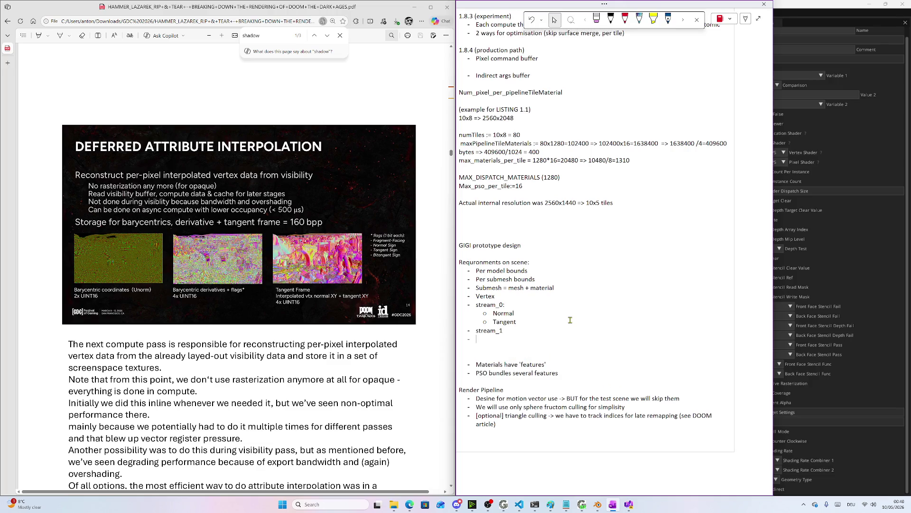
key(BackSpace)
key(Return)
key(Tab)
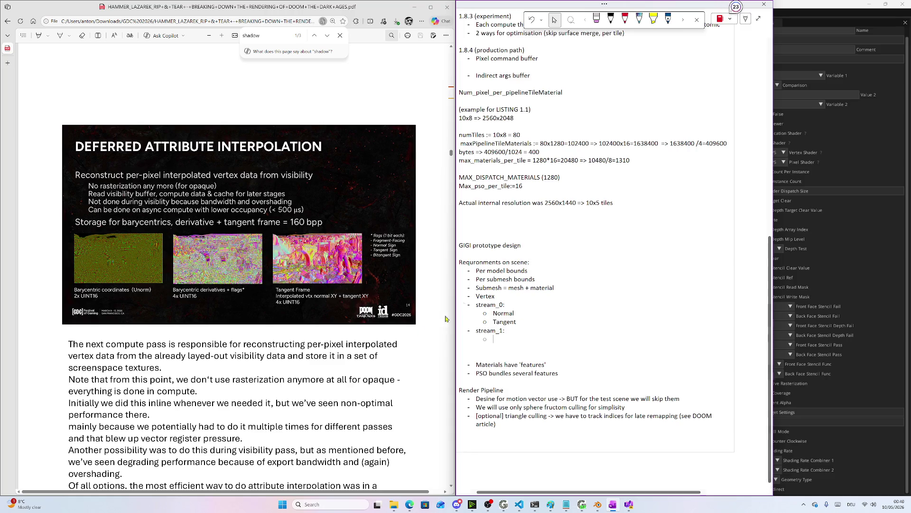
scroll(391, 338, down, 8)
scroll(390, 338, down, 10)
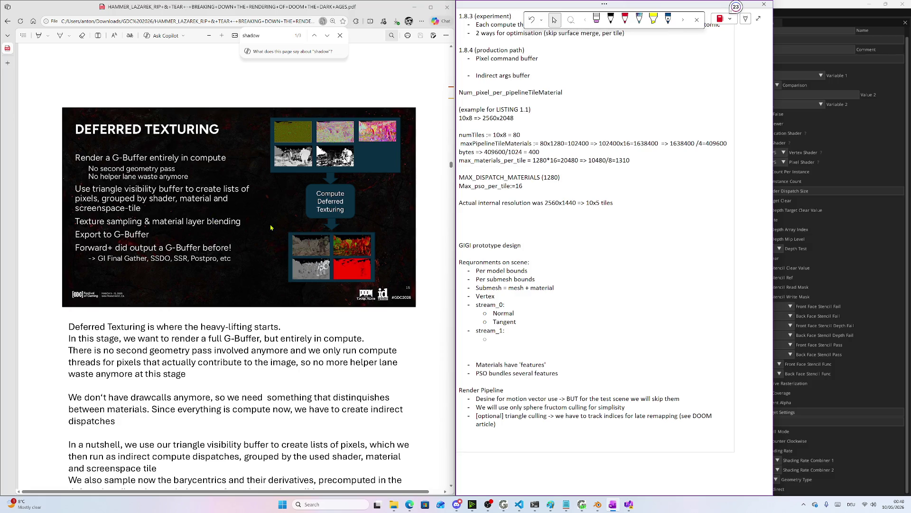
text(ub)
Fix the typo in the stream_1 sub-bullet so it lists uv, and return to the page top
key(BackSpace)
text(cv)
scroll(250, 284, down, 3)
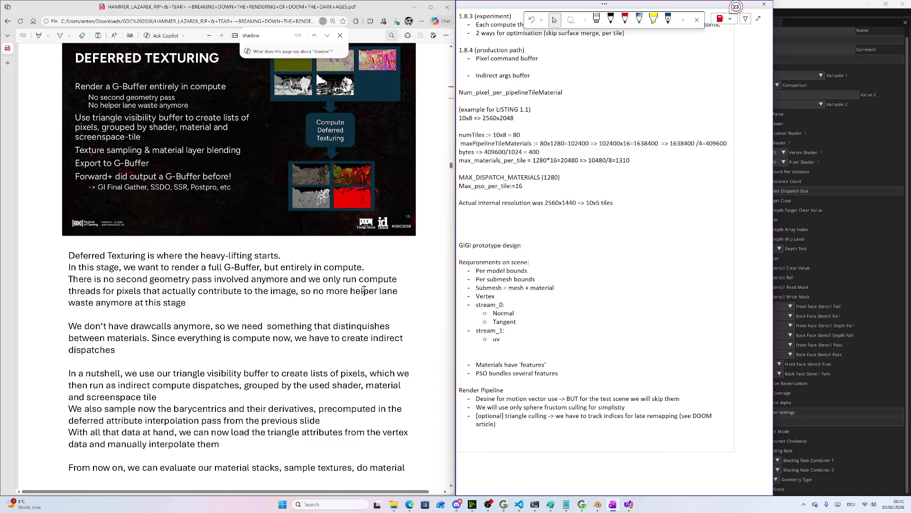
scroll(518, 287, up, 10)
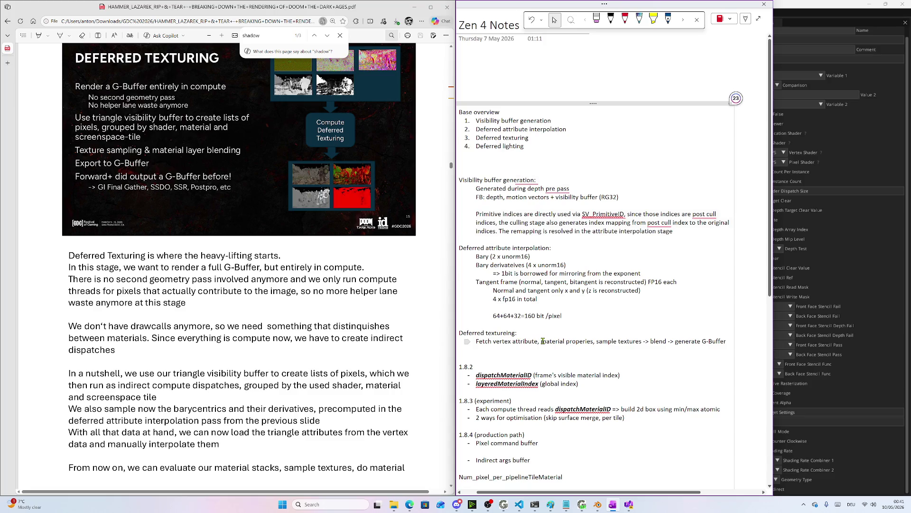
scroll(388, 322, up, 10)
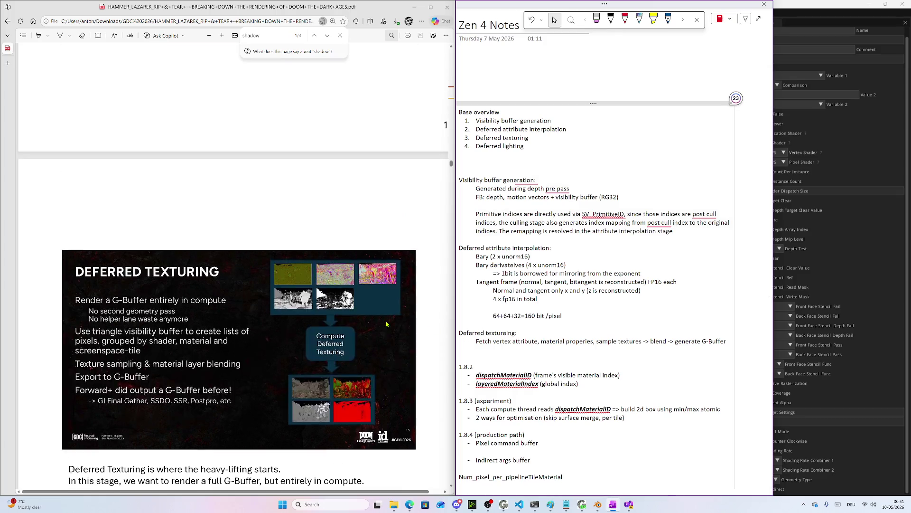
scroll(388, 322, up, 10)
key(super)
Search Windows Start for 'kind' to launch the Legacy Kindle app
text(kind)
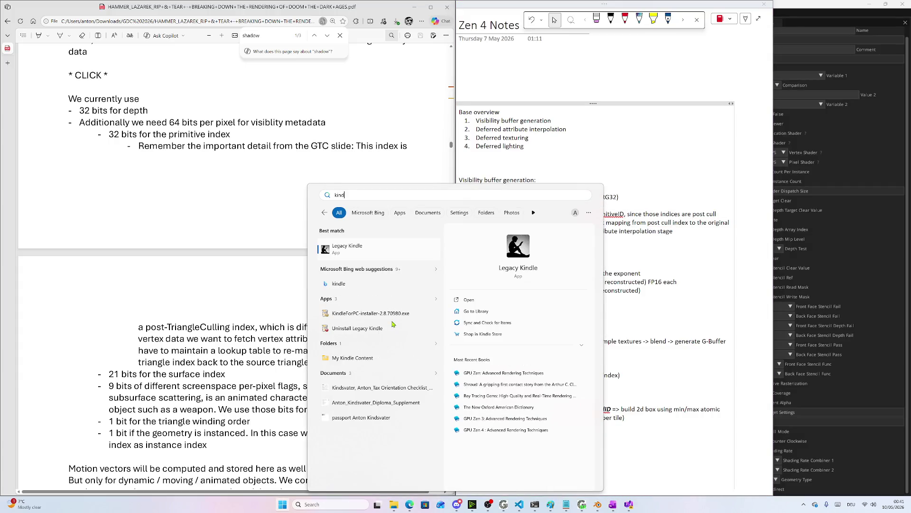
key(Escape)
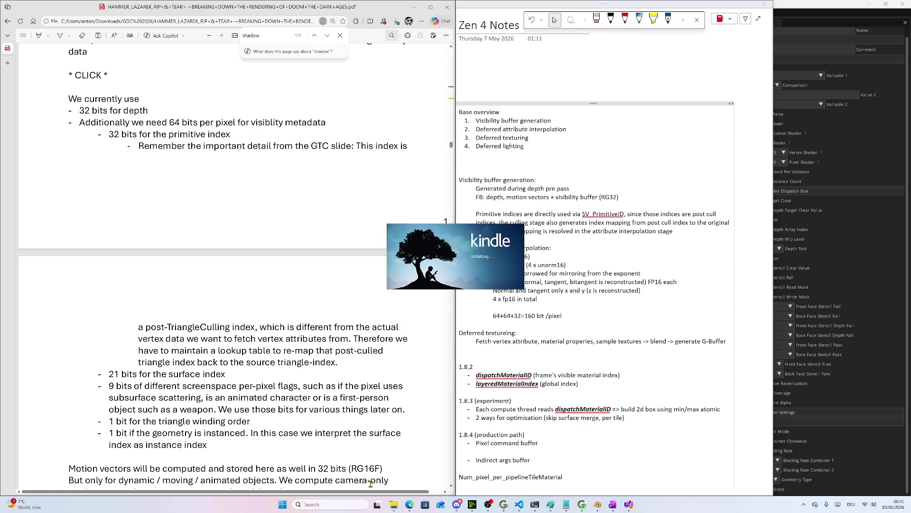
In Edge, switch to the Lofi Zen tab and play the Trailer Balcony lofi video from the sidebar
mouse_move(402, 504)
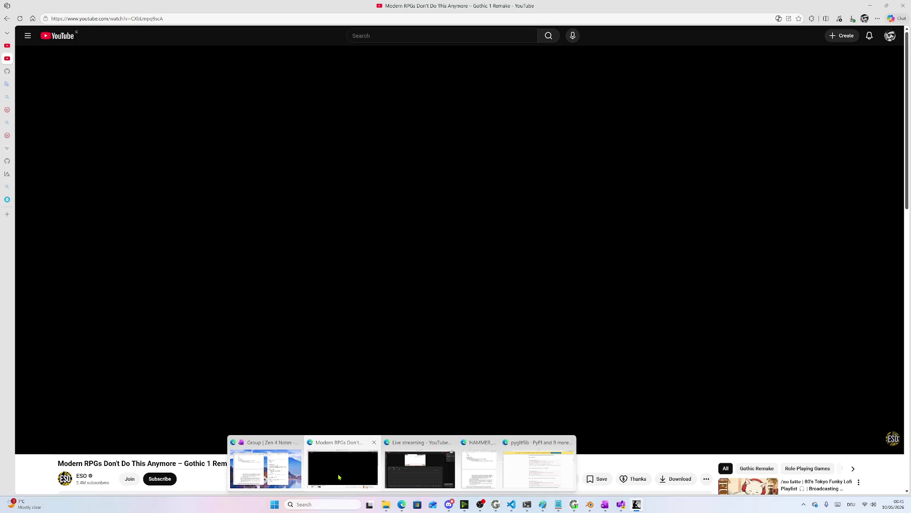
click(339, 477)
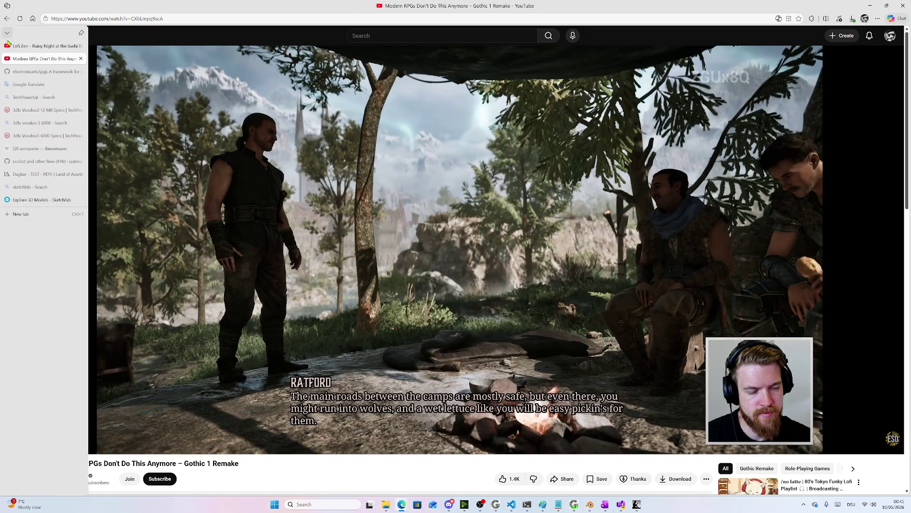
click(27, 49)
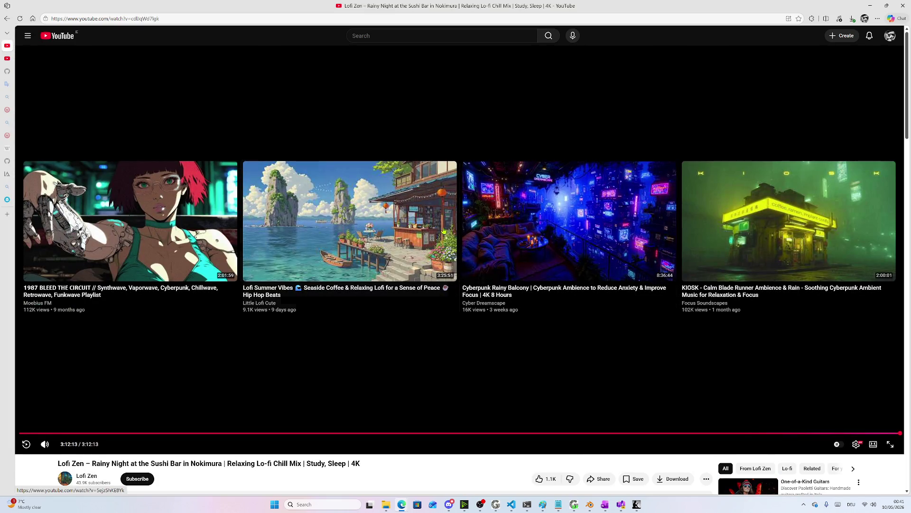
scroll(486, 321, down, 3)
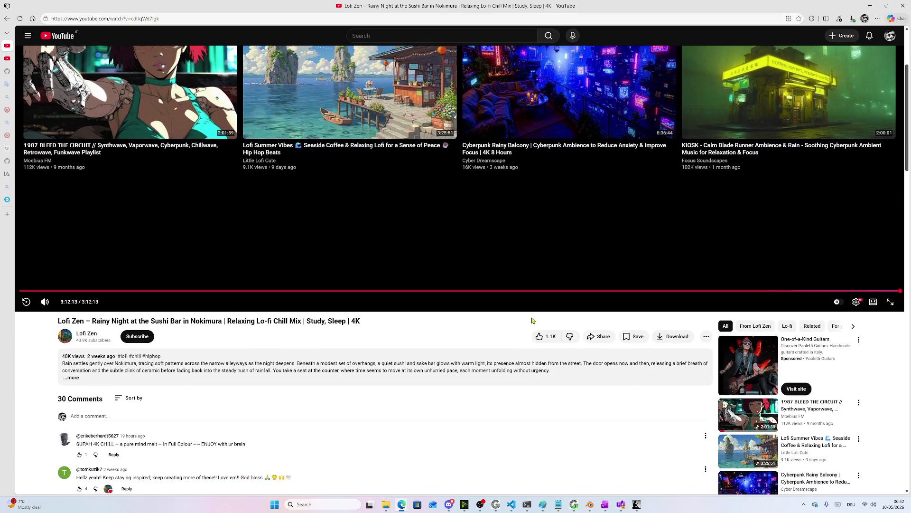
scroll(626, 332, down, 2)
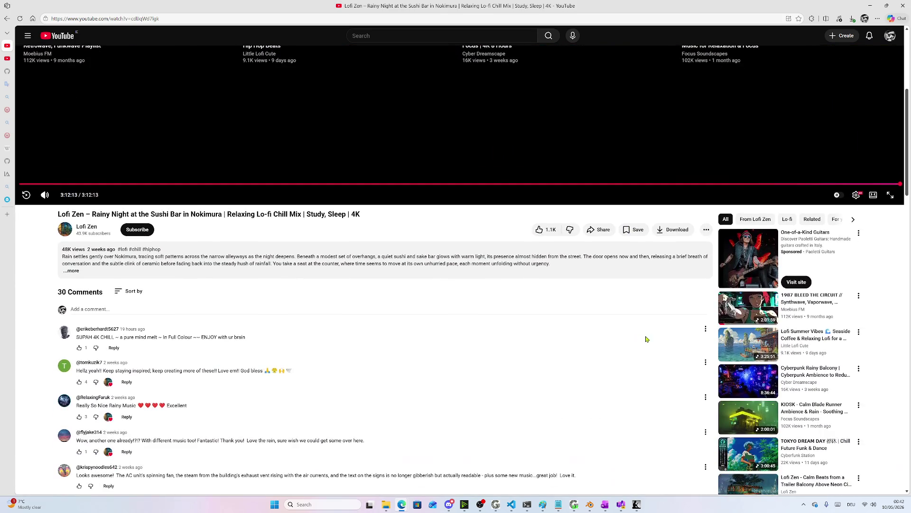
scroll(674, 344, down, 1)
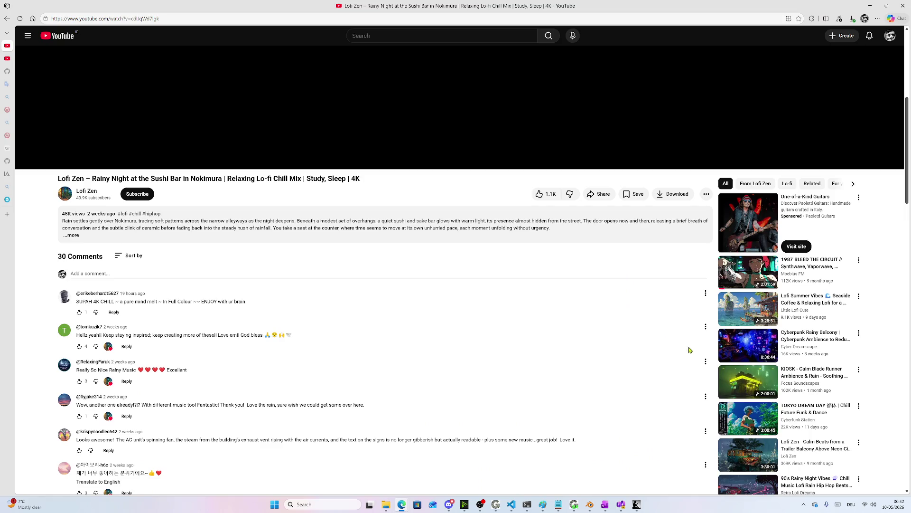
click(755, 454)
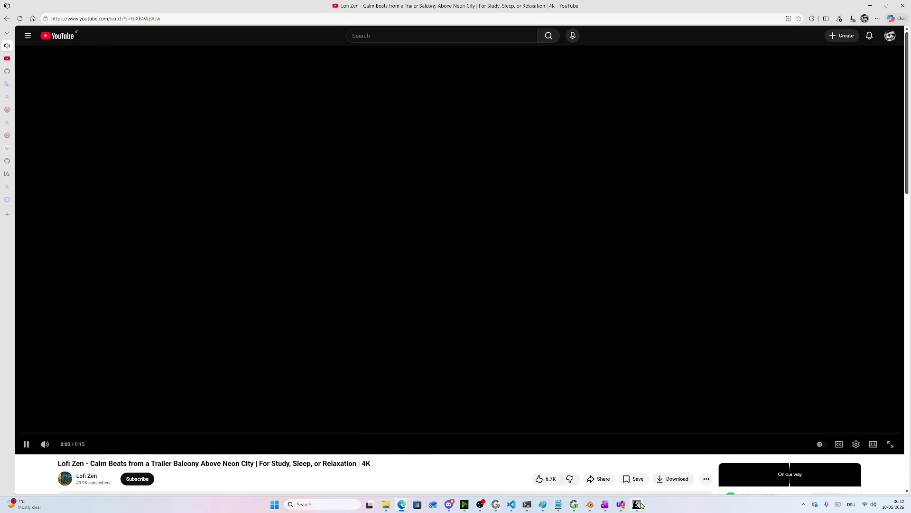
click(638, 504)
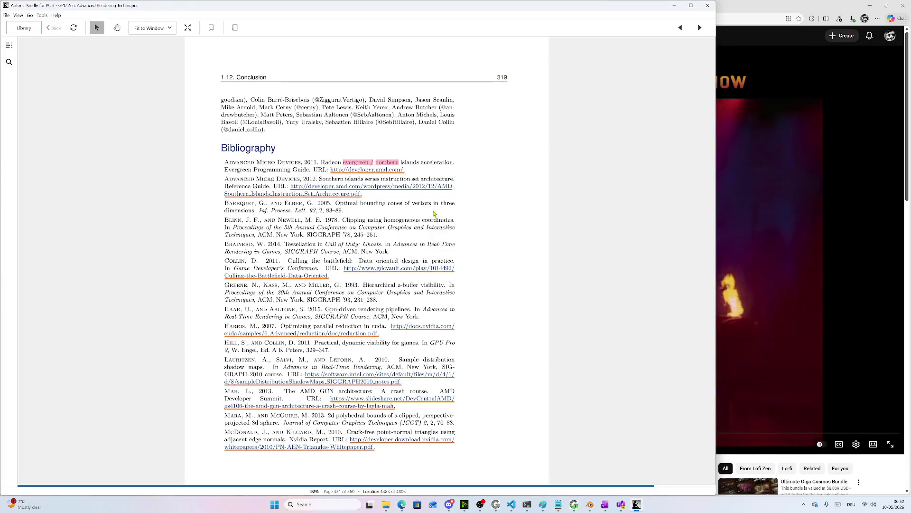
Reopen GPU Zen 4 from the Kindle library and turn ahead to page 10 with Figure 1.4
click(24, 28)
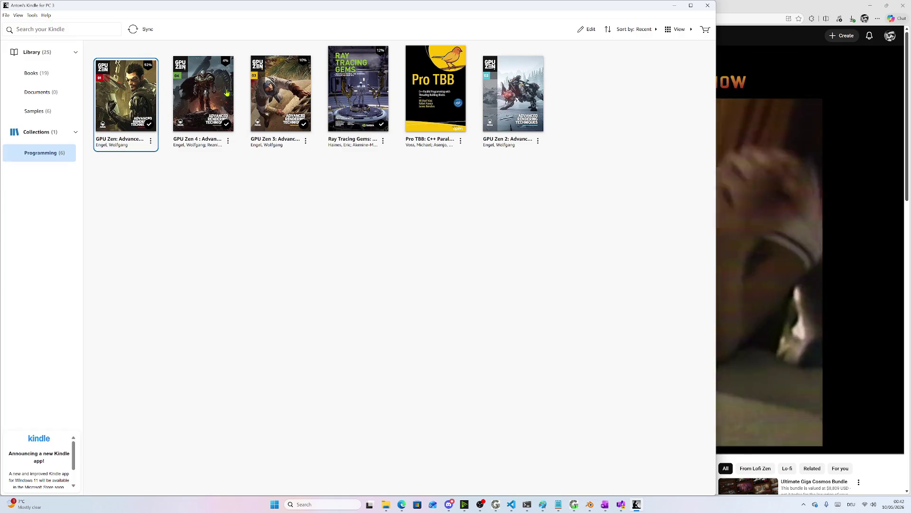
double_click(203, 95)
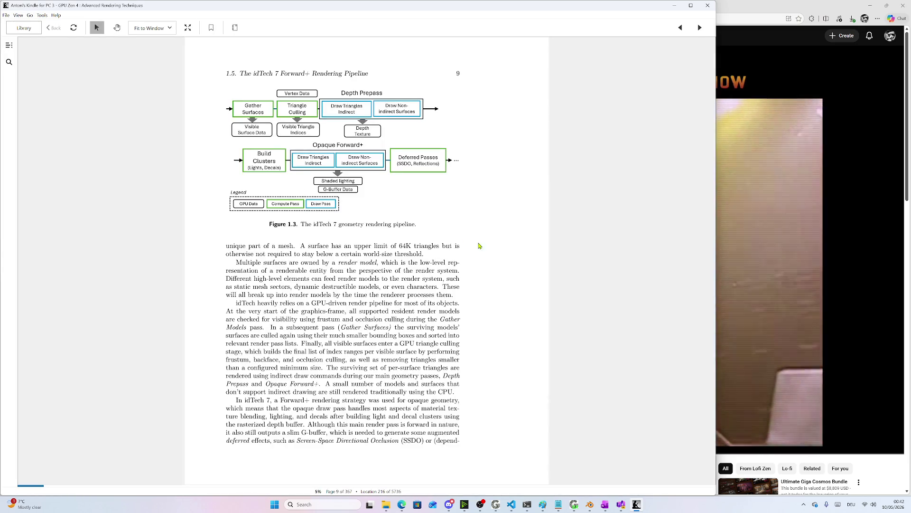
key(Right)
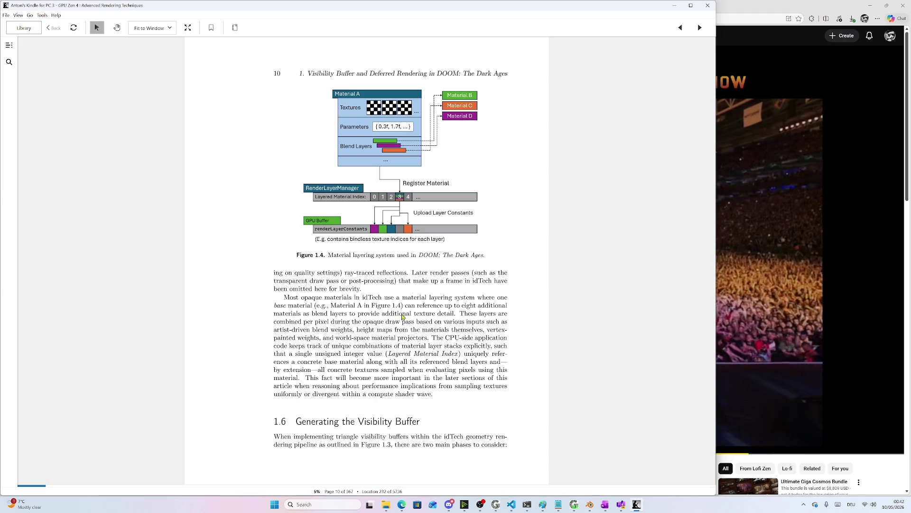
mouse_move(730, 143)
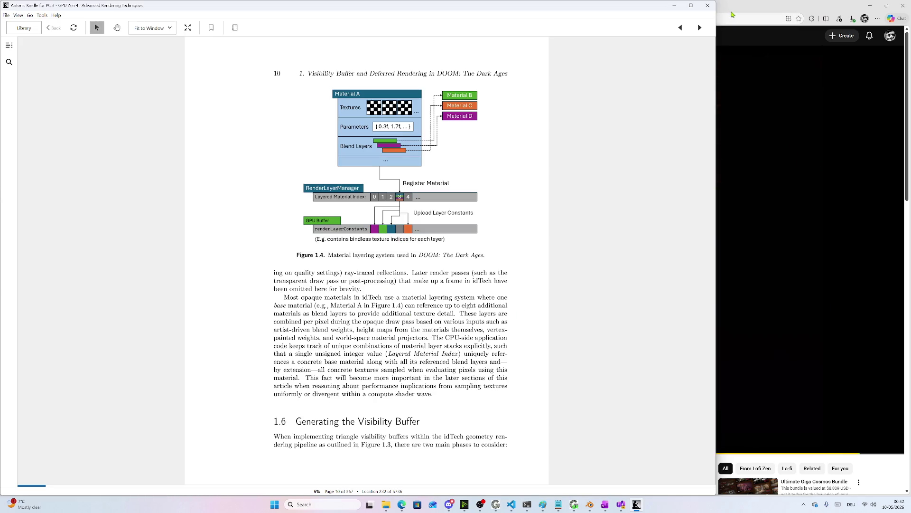
double_click(733, 14)
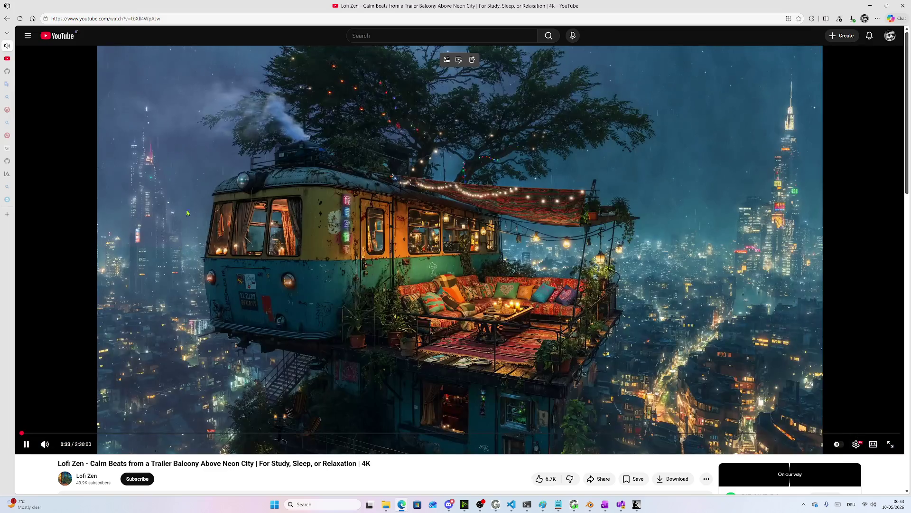
Minimize the YouTube window so Kindle's page 10 of GPU Zen 4 is back in front
click(872, 3)
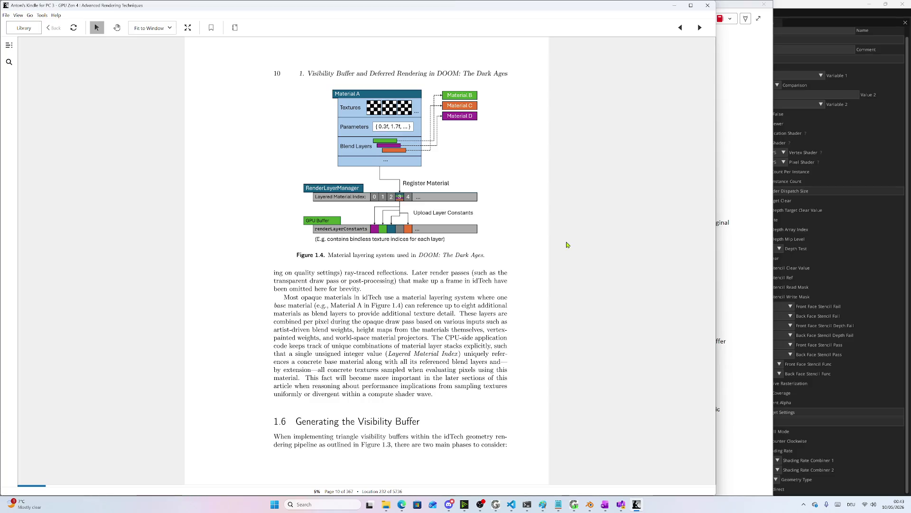
Page forward from page 10 to page 14's section 1.8.2 Visible Material Processing
scroll(478, 211, down, 3)
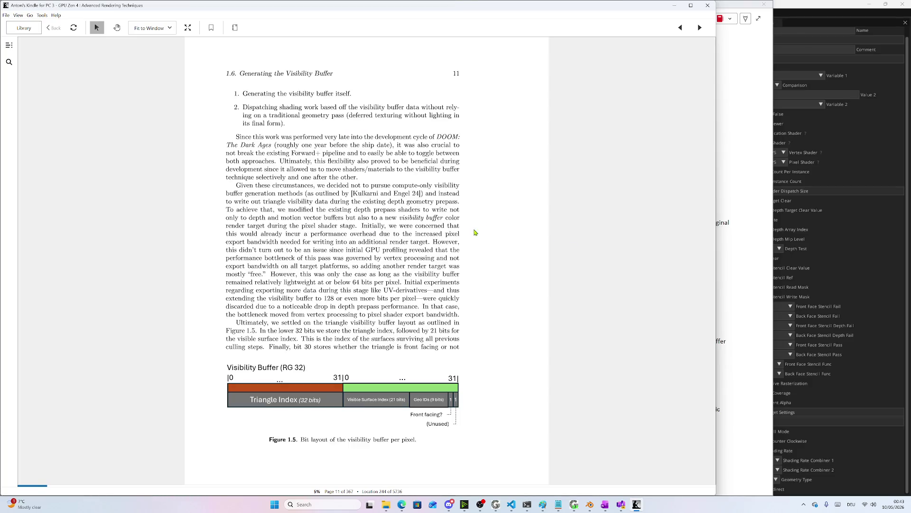
scroll(439, 244, up, 1)
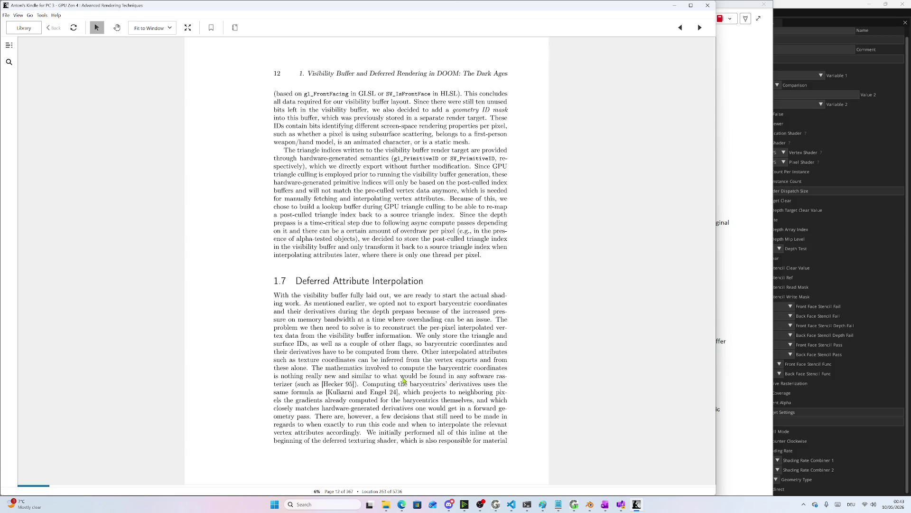
scroll(395, 356, down, 1)
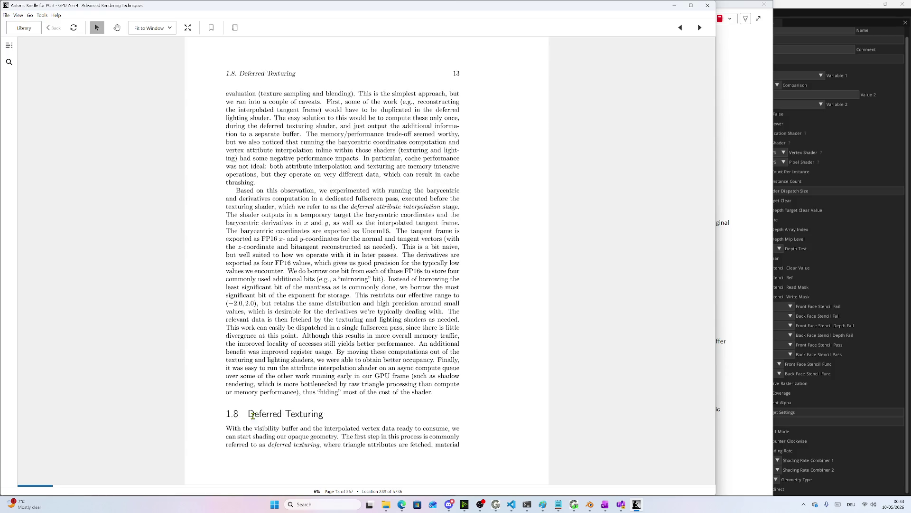
scroll(304, 443, down, 1)
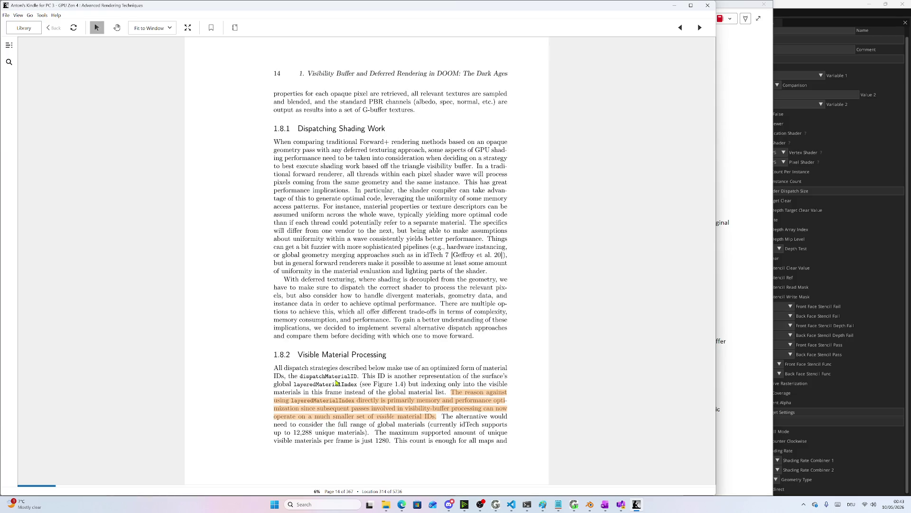
scroll(383, 374, up, 1)
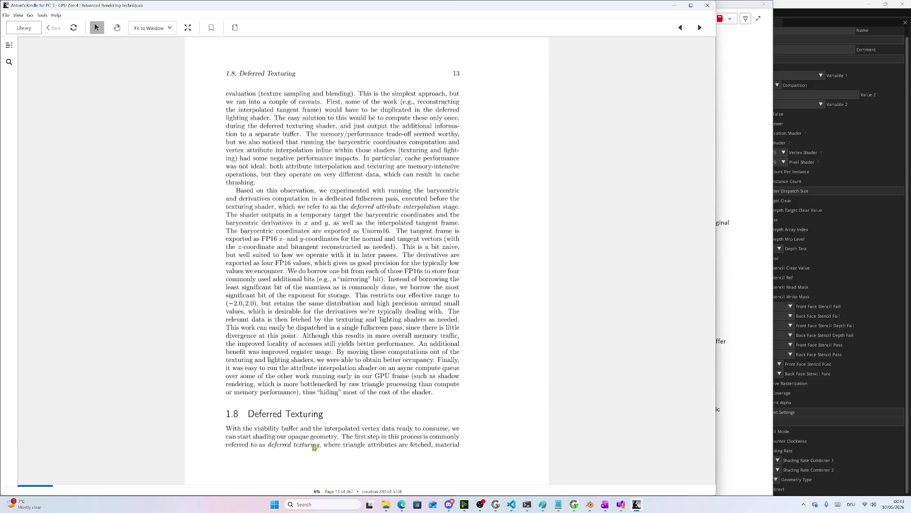
scroll(378, 443, down, 1)
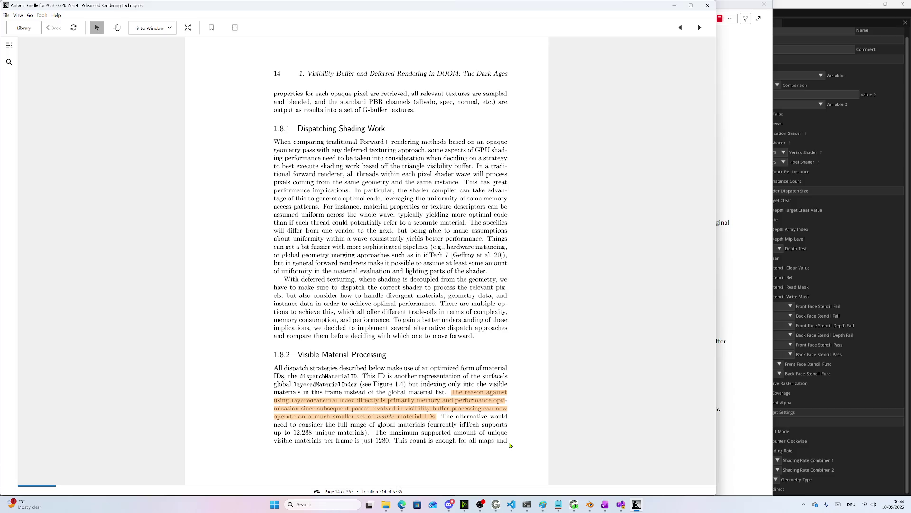
scroll(509, 444, down, 1)
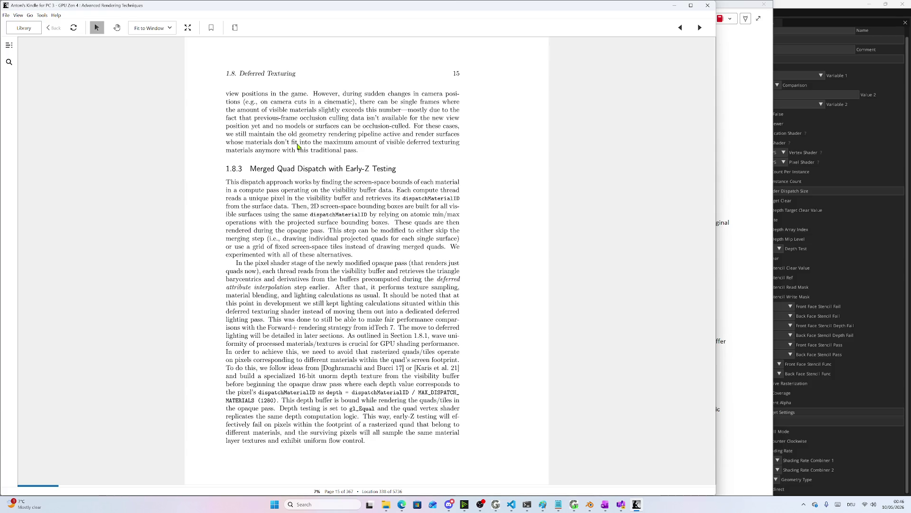
Read section 1.8.3 Merged Quad Dispatch with Early-Z Testing on page 15, glancing at page 16's figures
scroll(314, 147, down, 1)
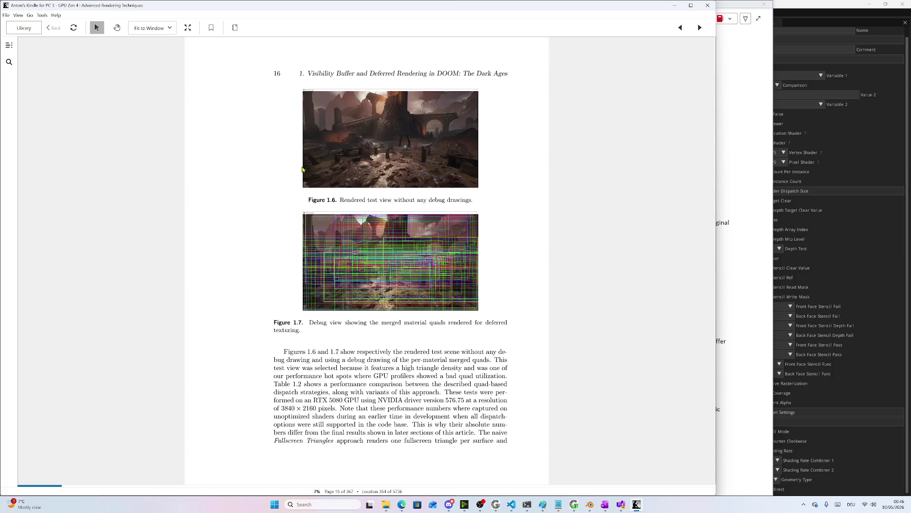
scroll(302, 169, up, 1)
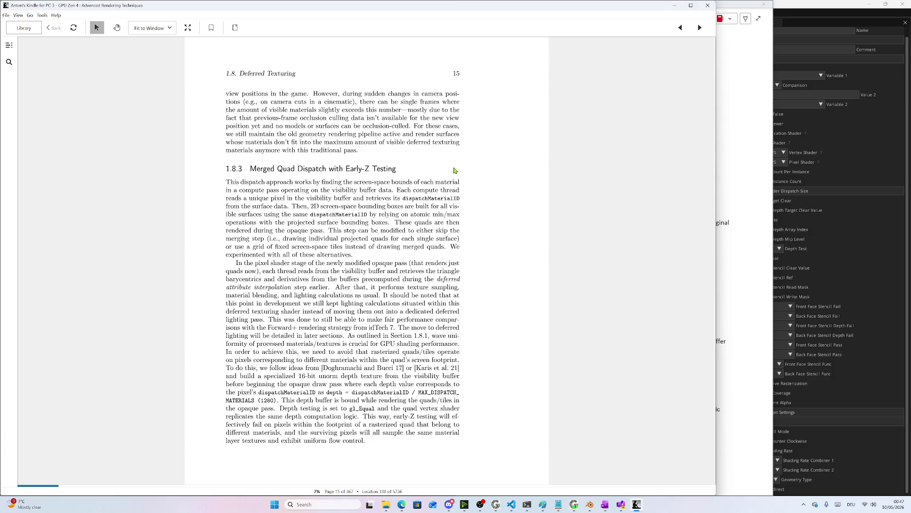
Page back through pages 14 and 11 to page 10's Figure 1.4 material layering system
scroll(449, 175, up, 1)
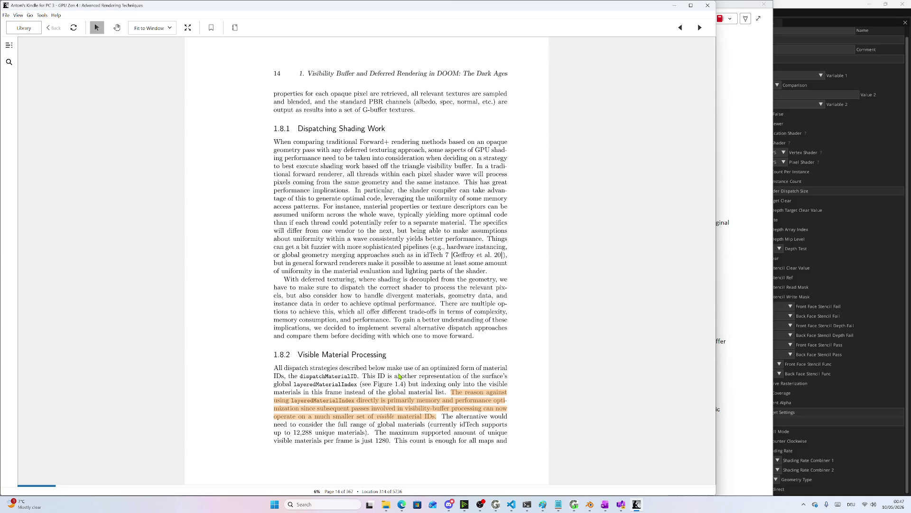
scroll(400, 376, up, 4)
scroll(413, 358, down, 1)
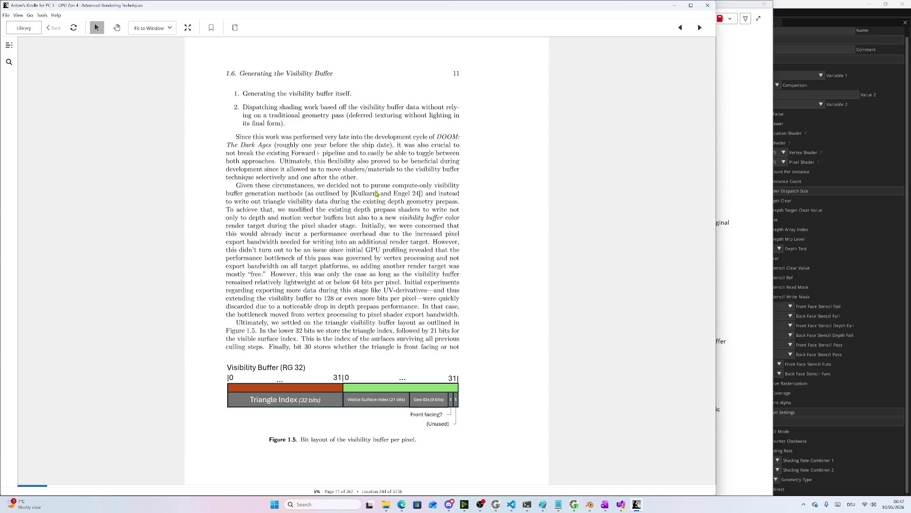
scroll(365, 194, up, 1)
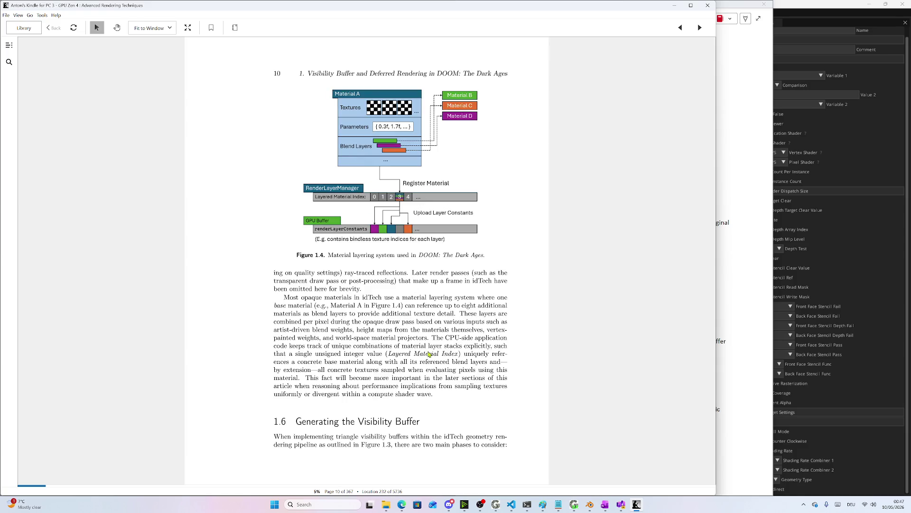
scroll(407, 352, up, 1)
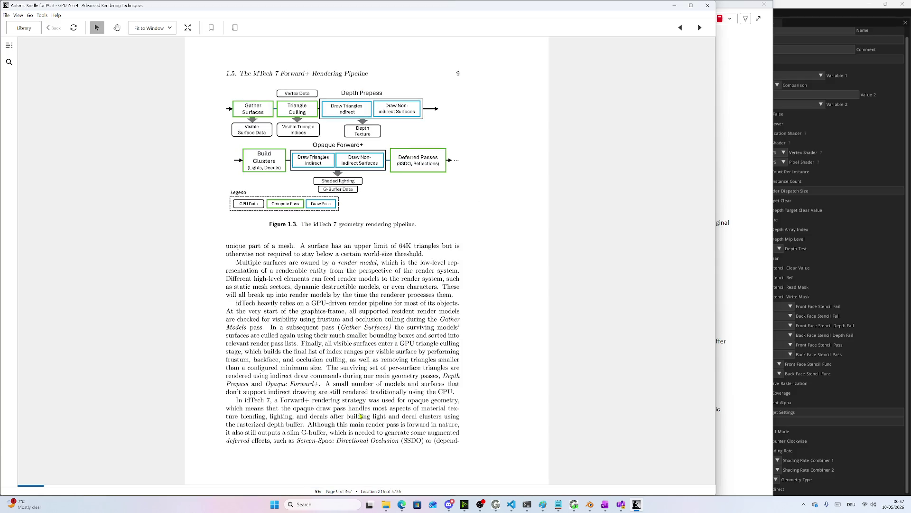
scroll(371, 415, down, 1)
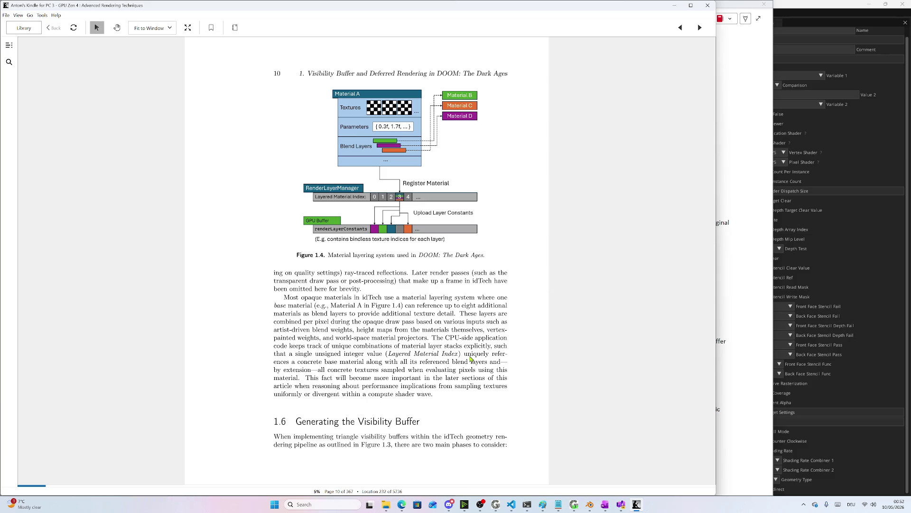
Show the taskbar previews of the Edge windows to find the HAMMER Doom rendering PDF
mouse_move(402, 506)
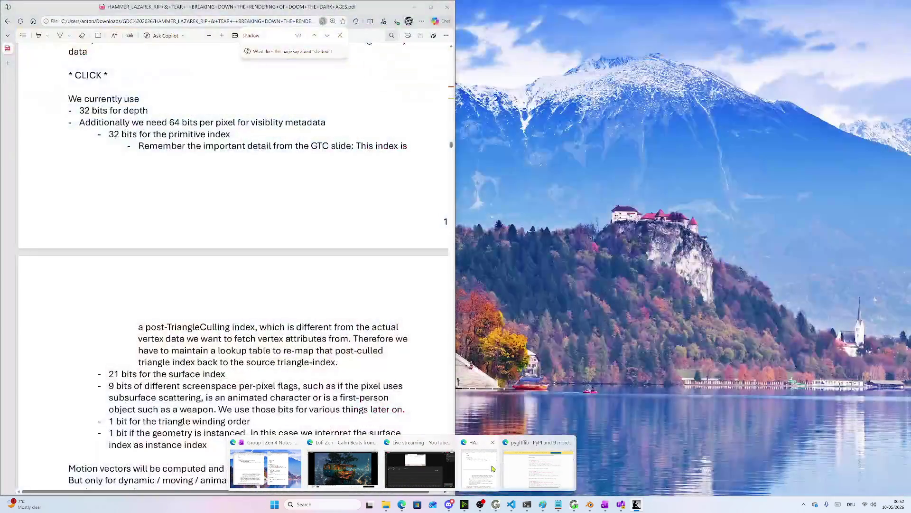
Bring the HAMMER PDF forward and search it for 'material', landing on the Deferred Texturing slide
click(479, 467)
scroll(303, 329, up, 10)
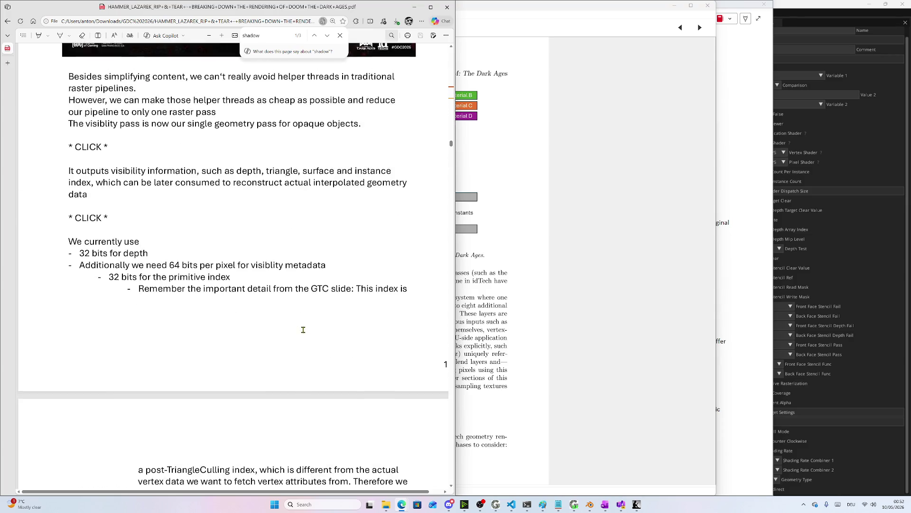
scroll(303, 328, down, 10)
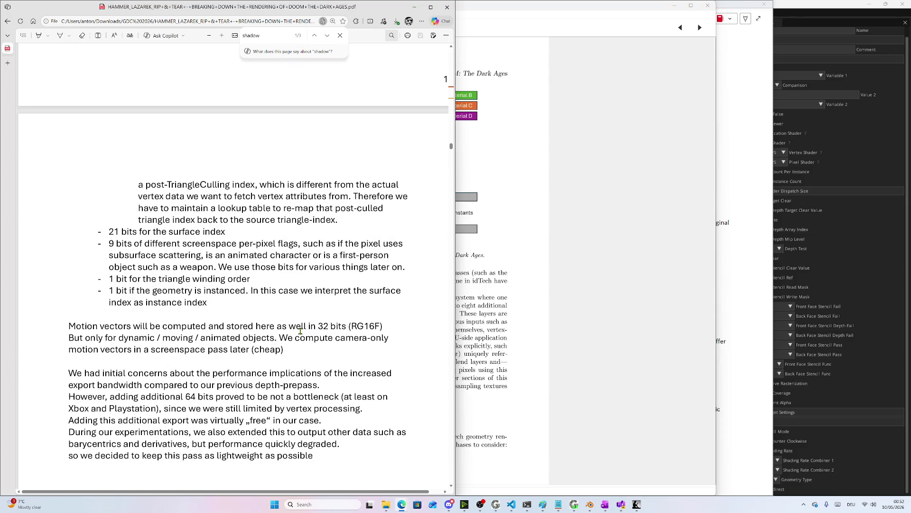
key(ctrl+f)
text(material)
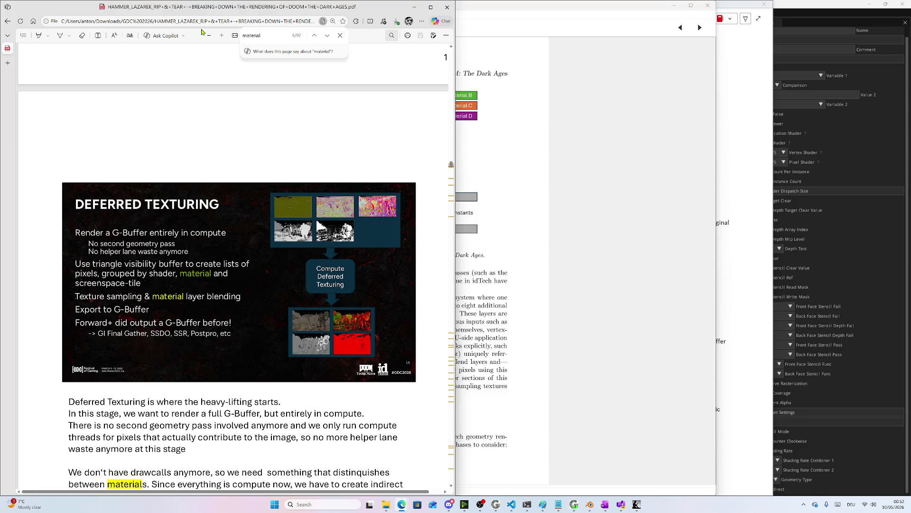
scroll(238, 188, up, 2)
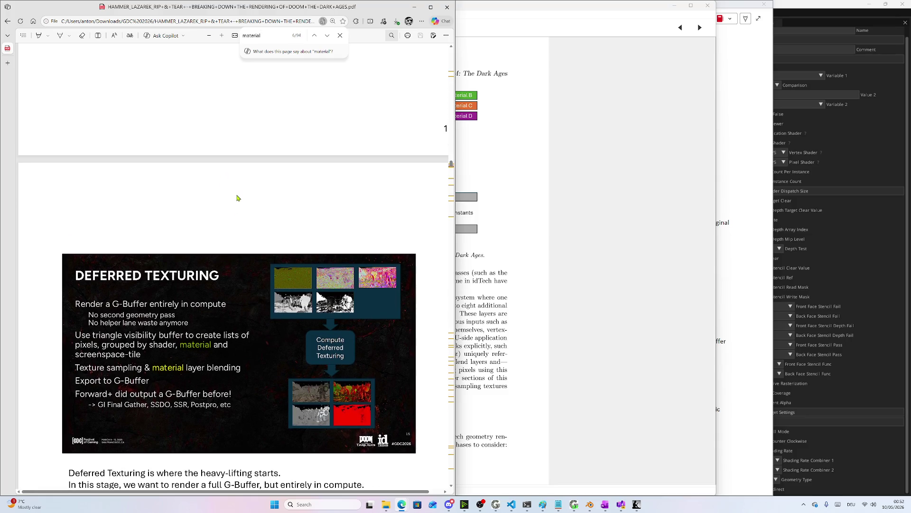
scroll(225, 319, down, 1)
scroll(225, 319, down, 3)
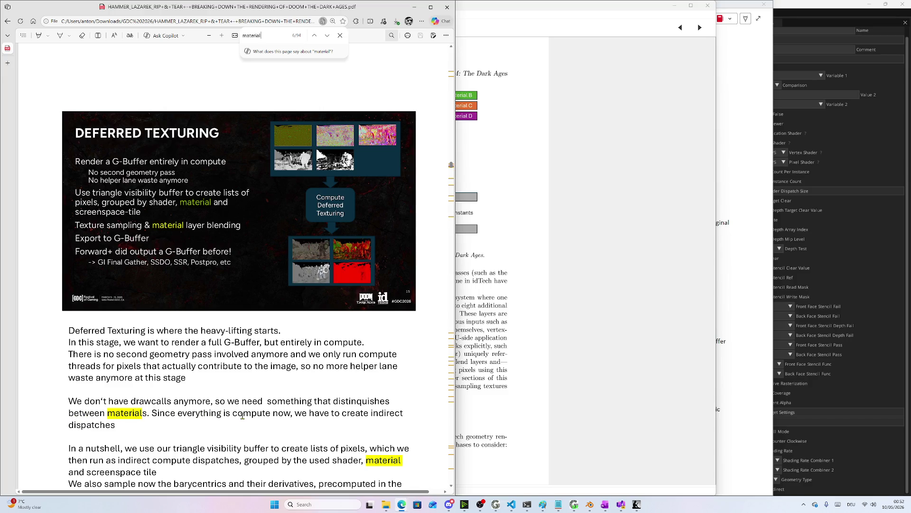
scroll(285, 416, down, 1)
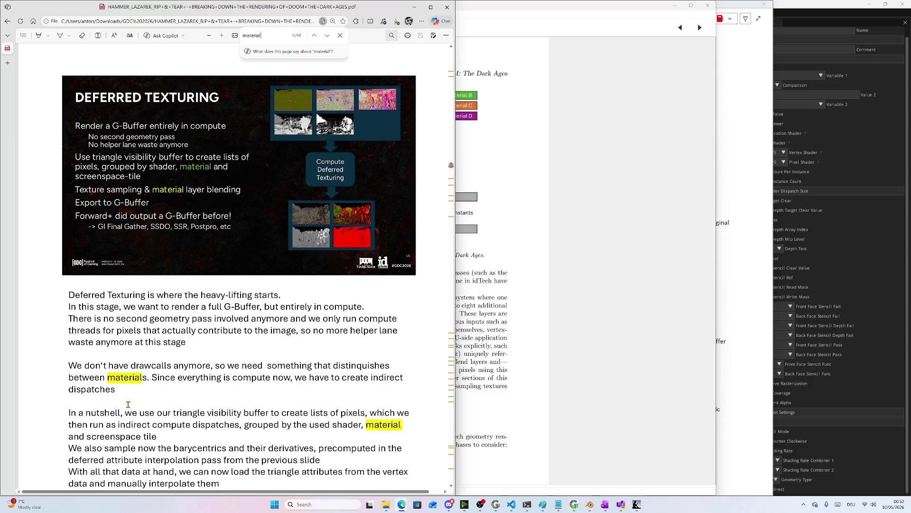
scroll(143, 399, down, 1)
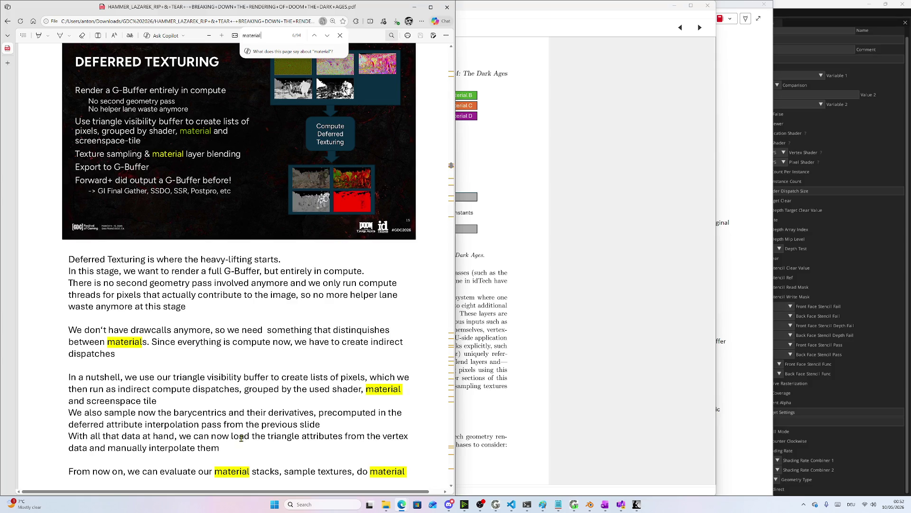
scroll(294, 429, down, 2)
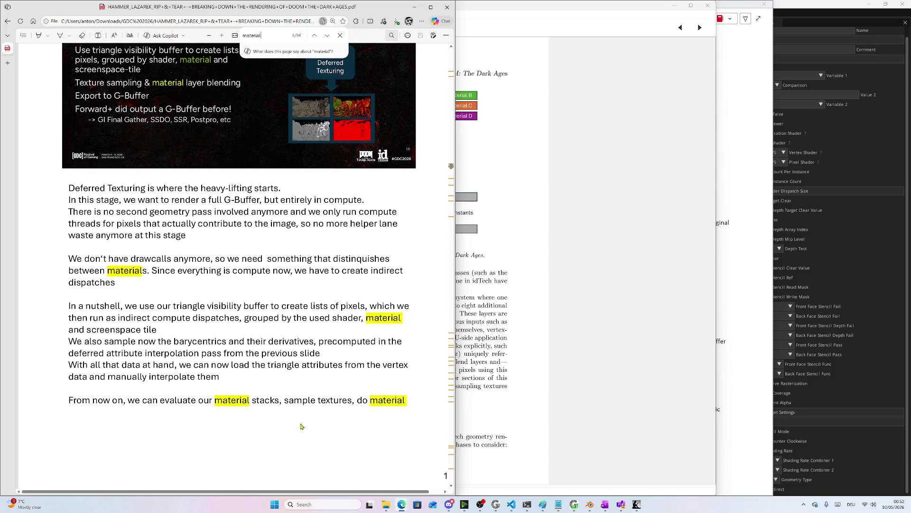
scroll(333, 366, down, 4)
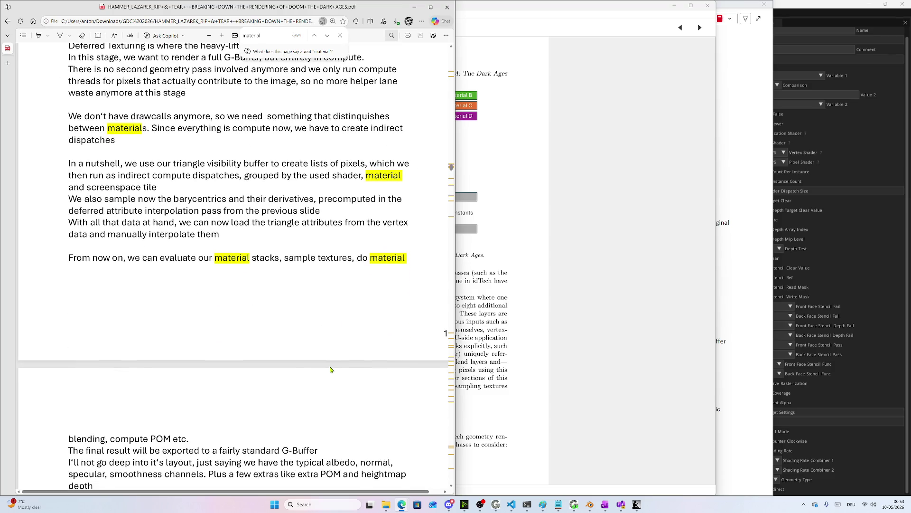
scroll(330, 369, down, 2)
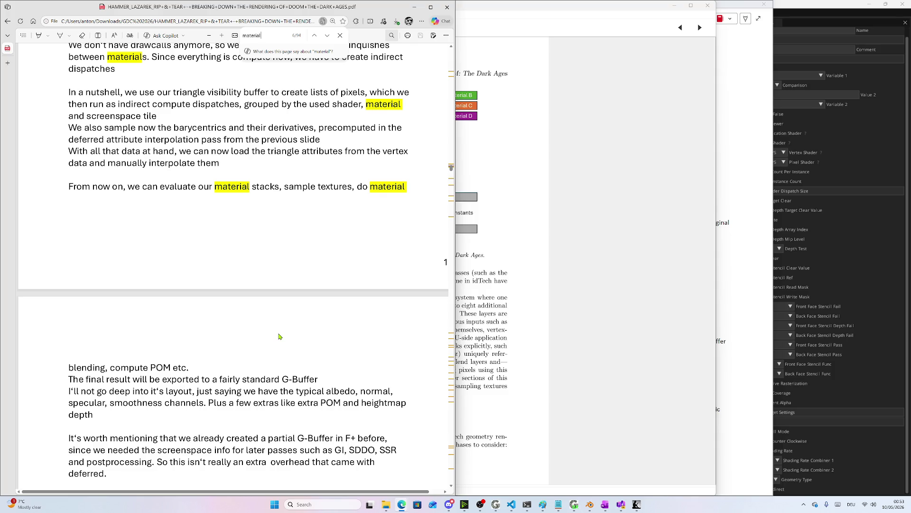
scroll(279, 336, down, 5)
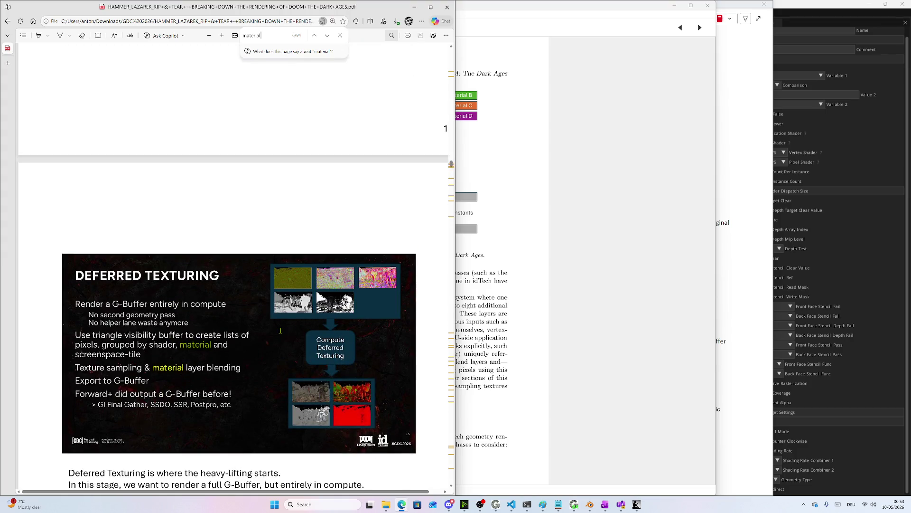
scroll(280, 330, up, 8)
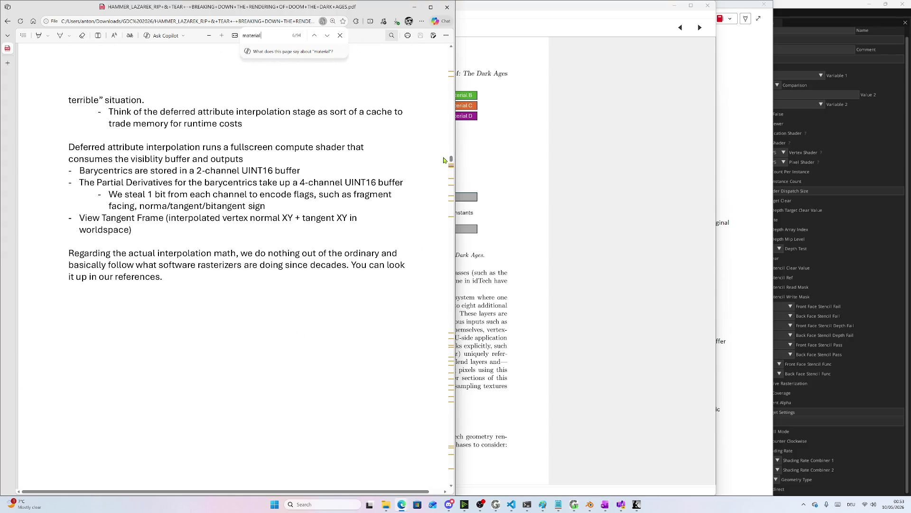
Scroll the Doom PDF to the Deferred Texturing 'Core idea' slide and its notes
drag(450, 161, 451, 70)
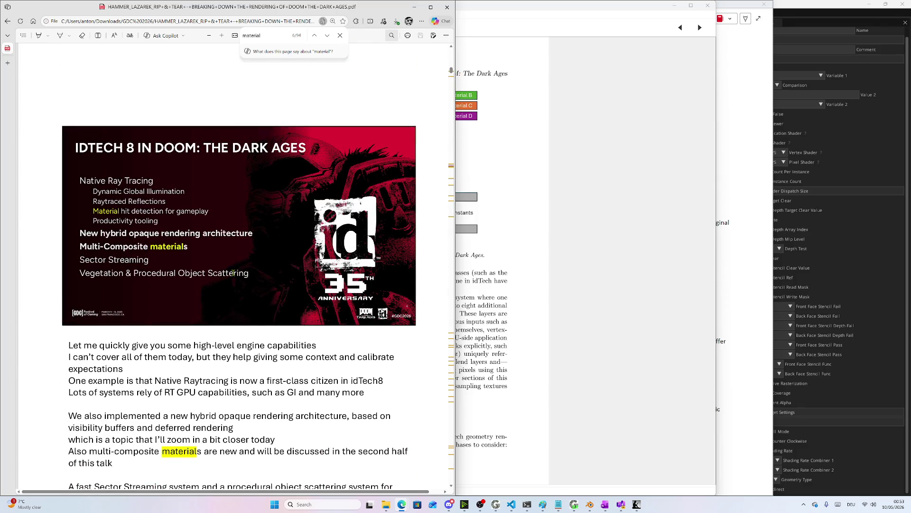
scroll(233, 272, down, 8)
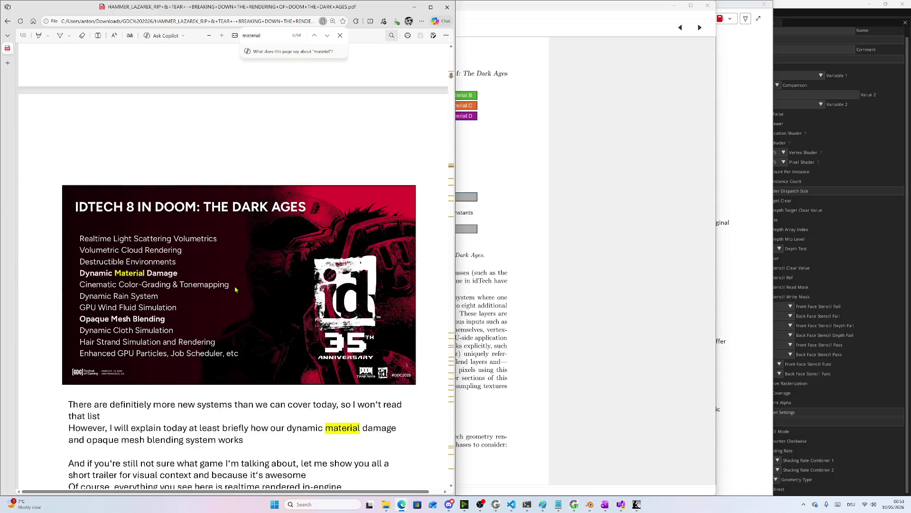
scroll(236, 288, down, 1)
scroll(242, 278, down, 10)
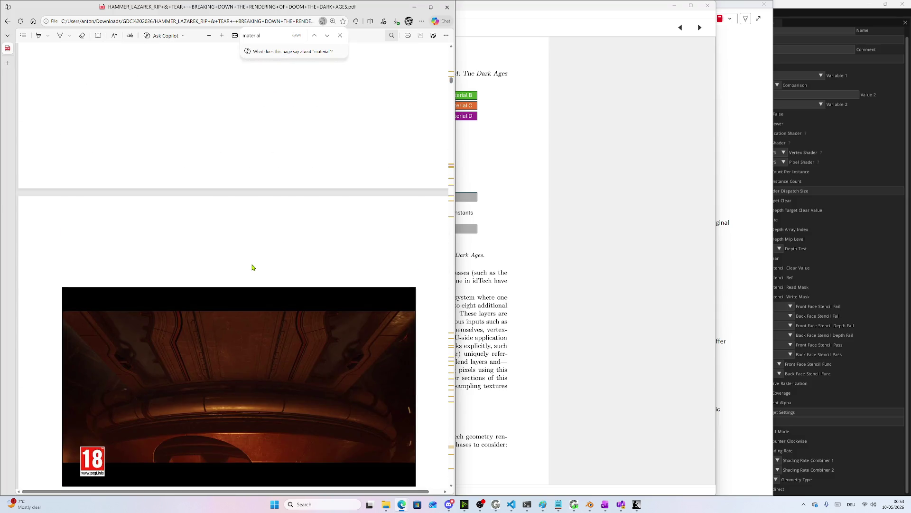
drag(452, 81, 451, 169)
scroll(393, 237, down, 12)
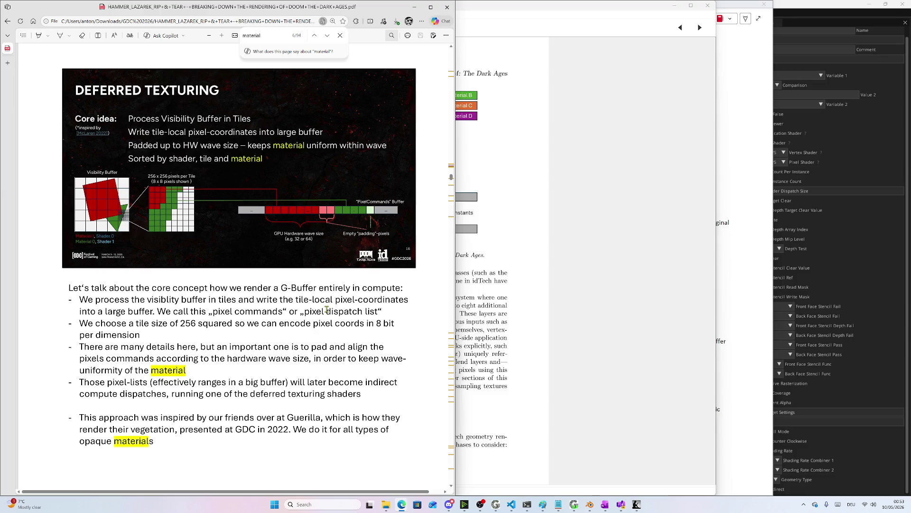
Read through the Deferred Texturing slide notes in the PDF
scroll(314, 360, down, 10)
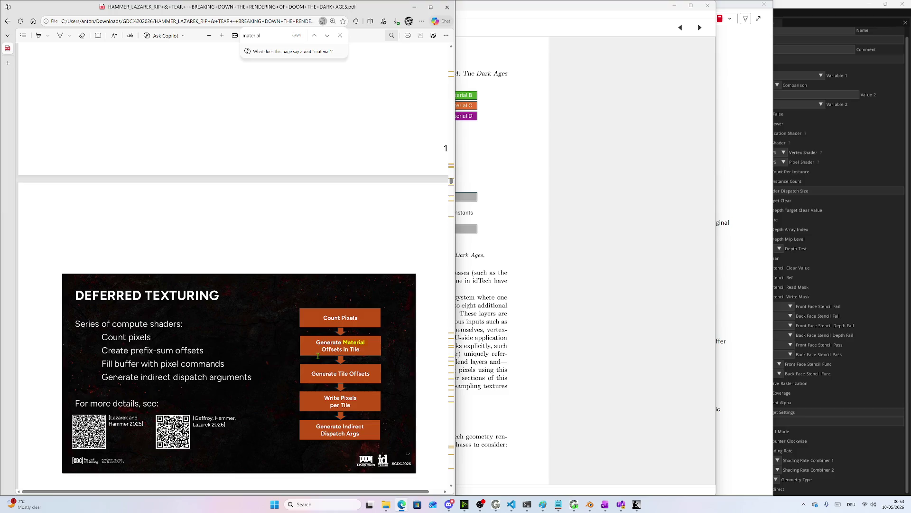
scroll(317, 355, up, 7)
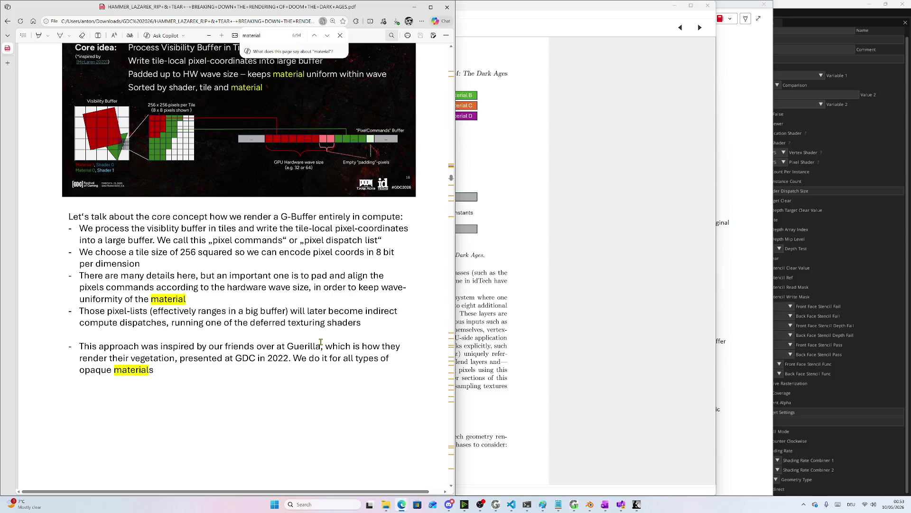
scroll(321, 342, down, 10)
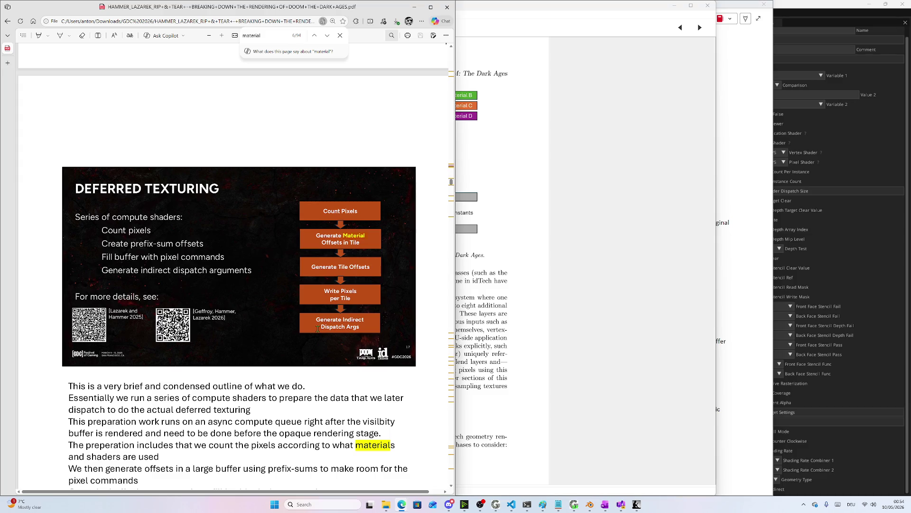
scroll(318, 329, down, 5)
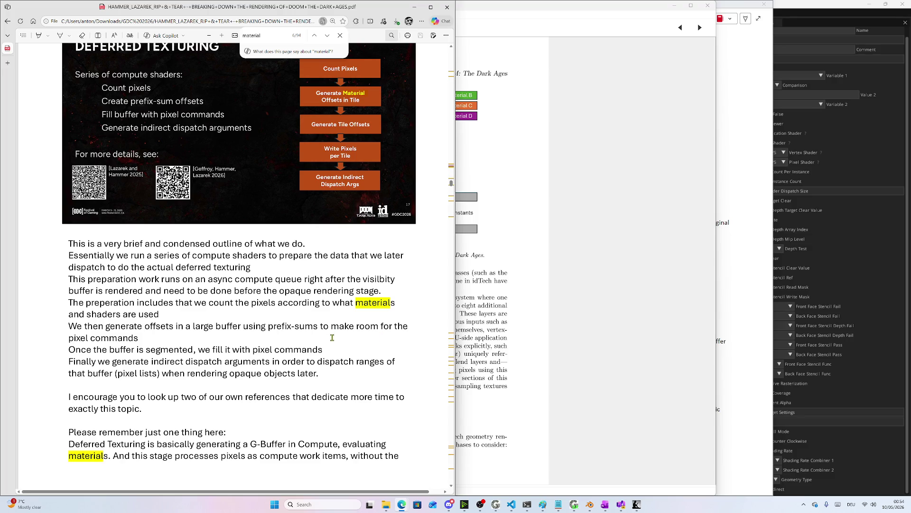
scroll(330, 346, up, 1)
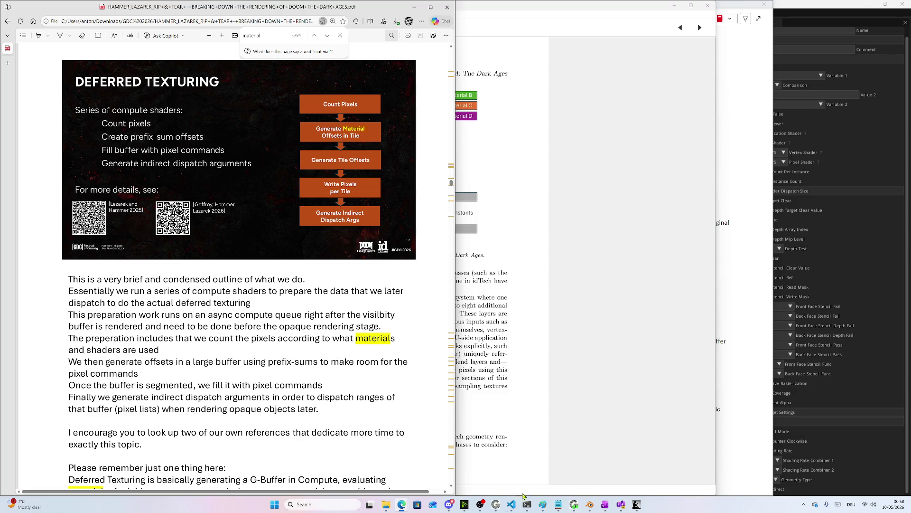
Launch GigiEdit from the Windows search, opening an empty untitled graph
key(super)
text(gigi)
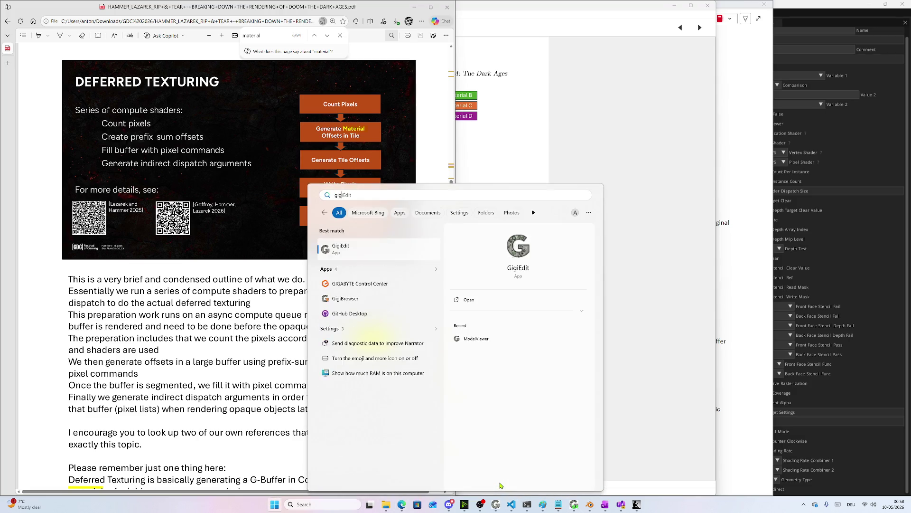
key(Return)
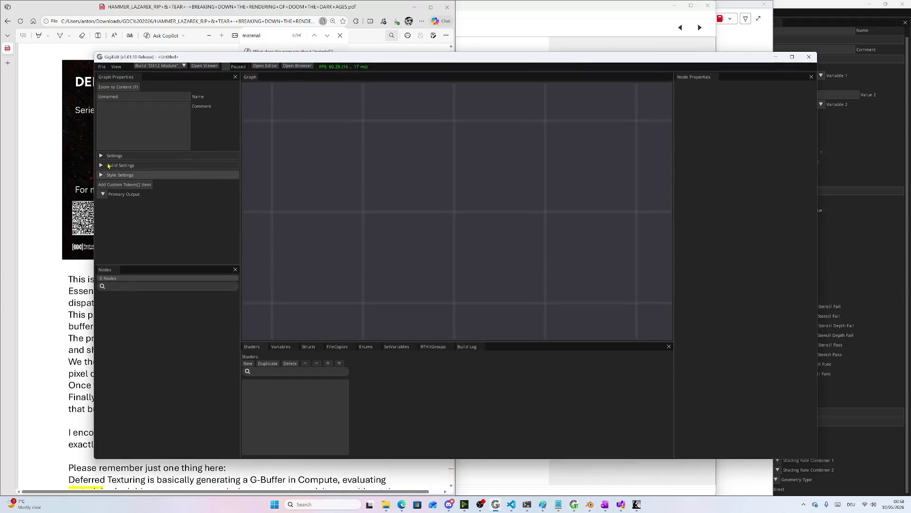
click(103, 67)
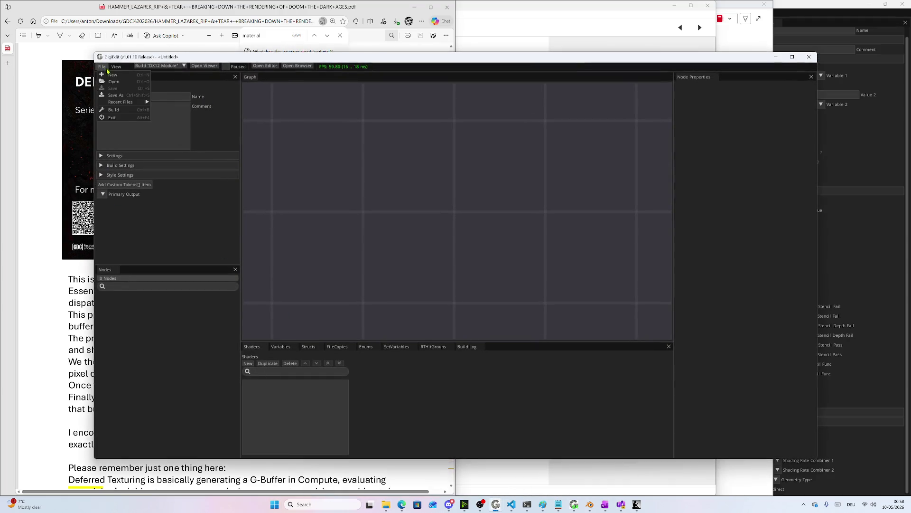
In Save As, create a new folder named doom under C:\Develop\gigi_experiments
click(116, 95)
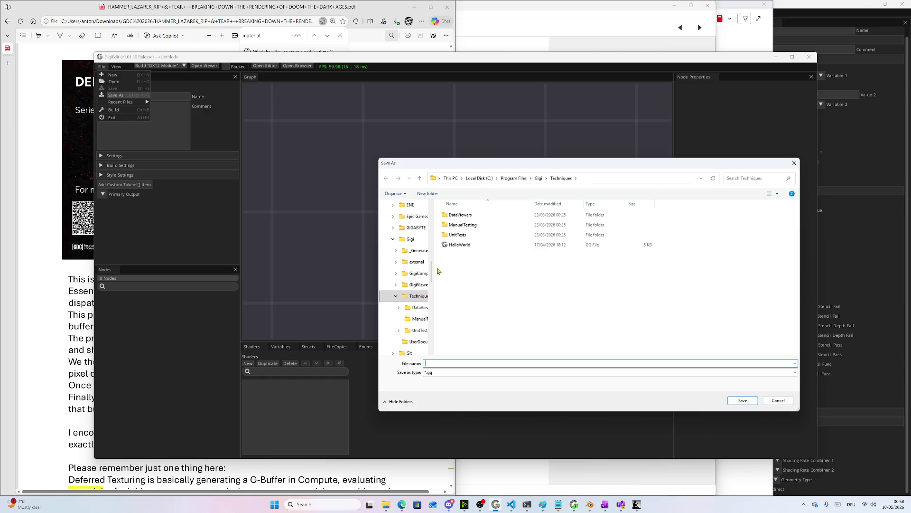
drag(433, 301, 532, 301)
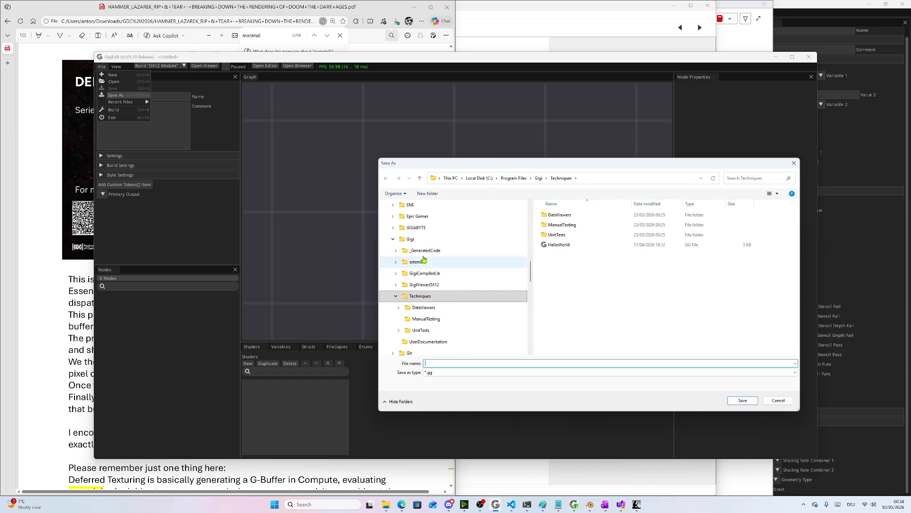
scroll(426, 255, up, 10)
click(411, 330)
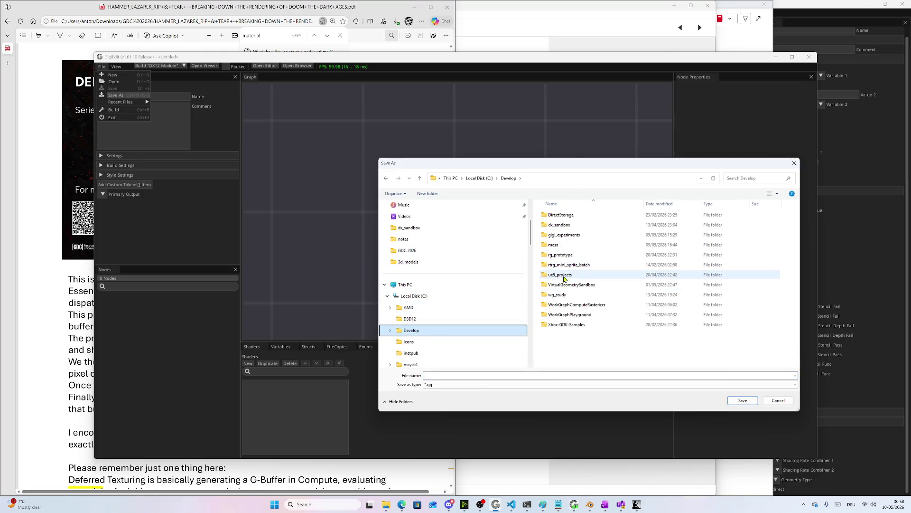
double_click(570, 237)
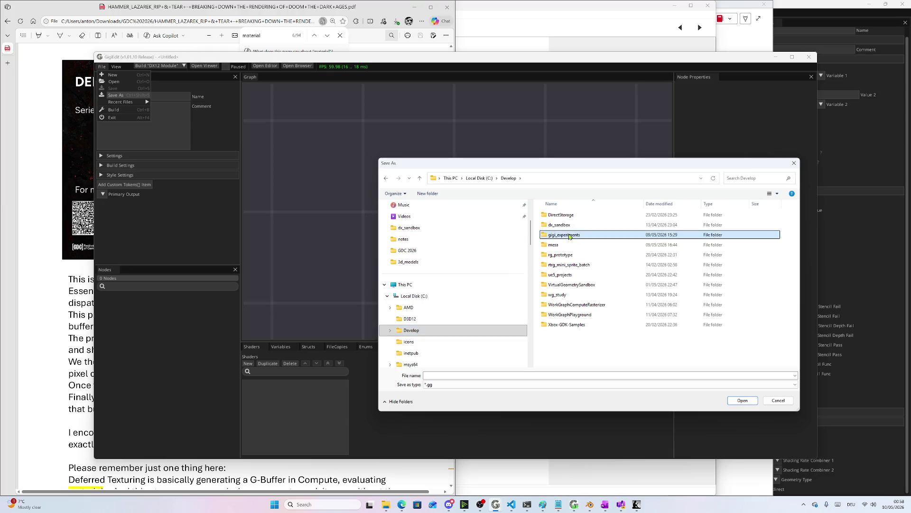
right_click(555, 282)
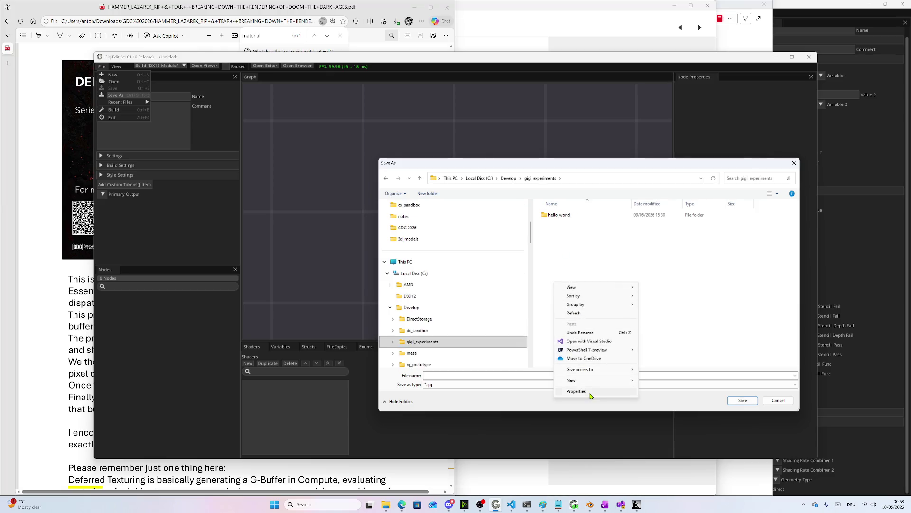
mouse_move(579, 380)
click(667, 383)
text(doom)
key(Return)
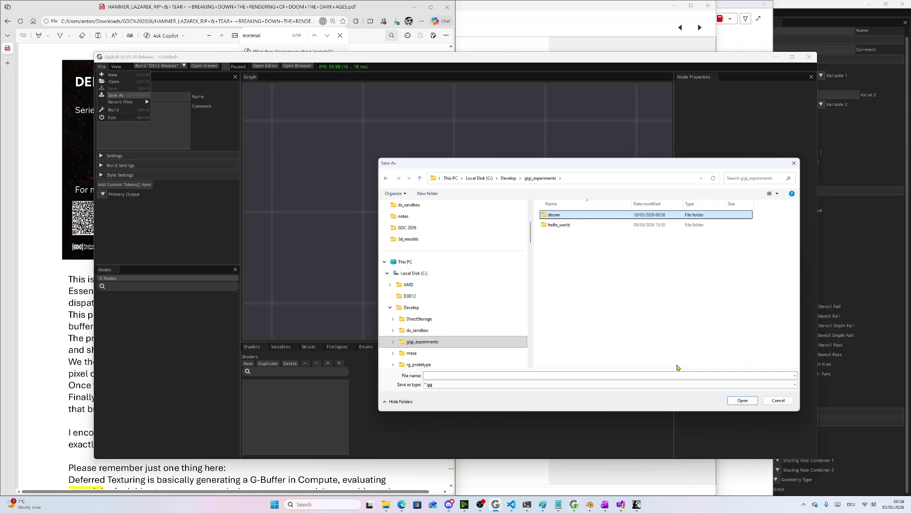
Save the graph as doom_render_pipeline.gg inside the doom folder
key(Return)
click(453, 374)
text(doom_render_pipeline)
key(Return)
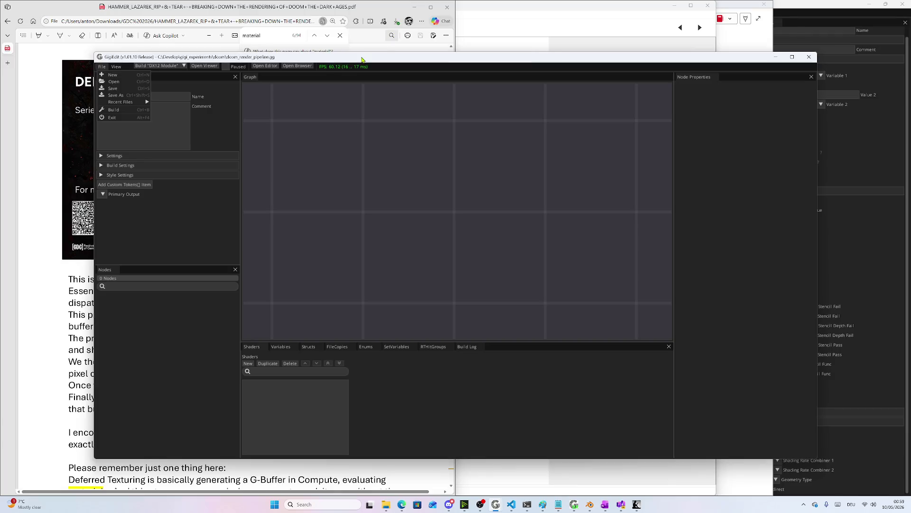
Create a buffer node and position it on the left of the graph
drag(362, 57, 350, 95)
right_click(334, 199)
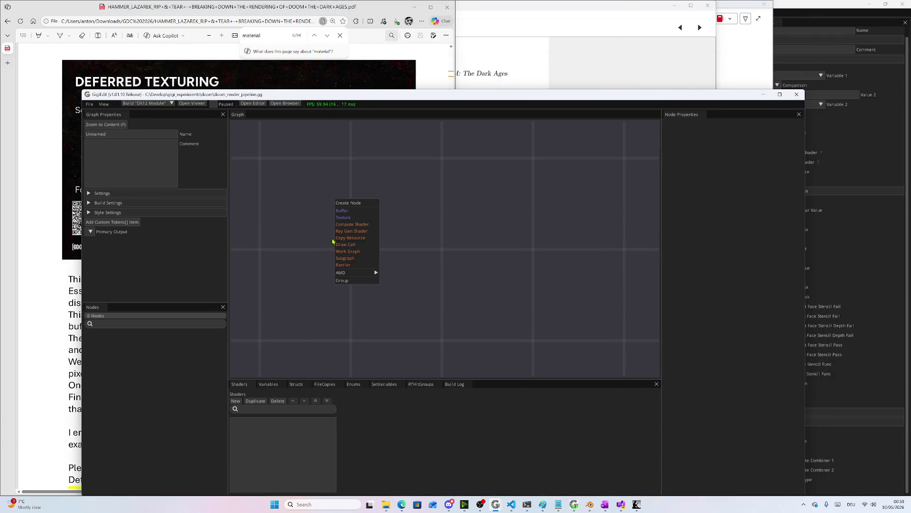
click(344, 212)
drag(411, 224, 309, 204)
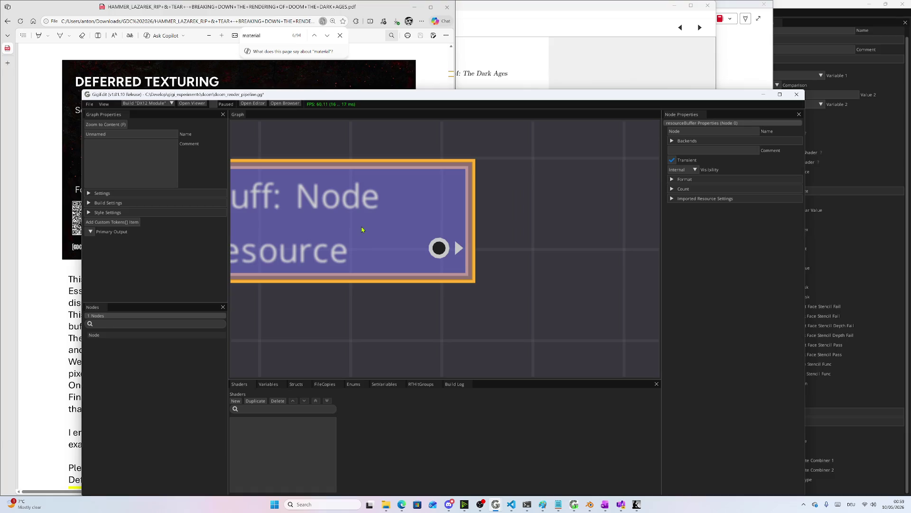
scroll(309, 203, down, 5)
drag(334, 253, 334, 270)
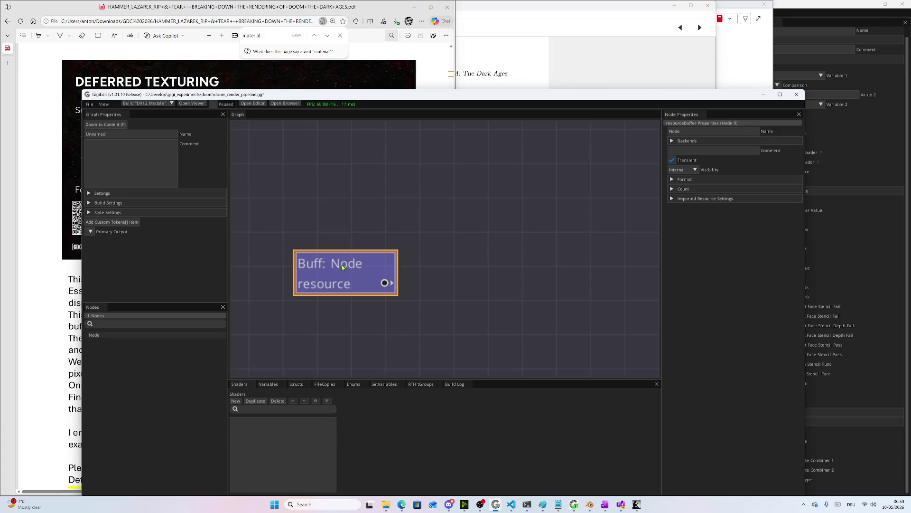
Name the buffer node GeometryBuffer and move it up and left
double_click(675, 131)
text(GeometryBuffer)
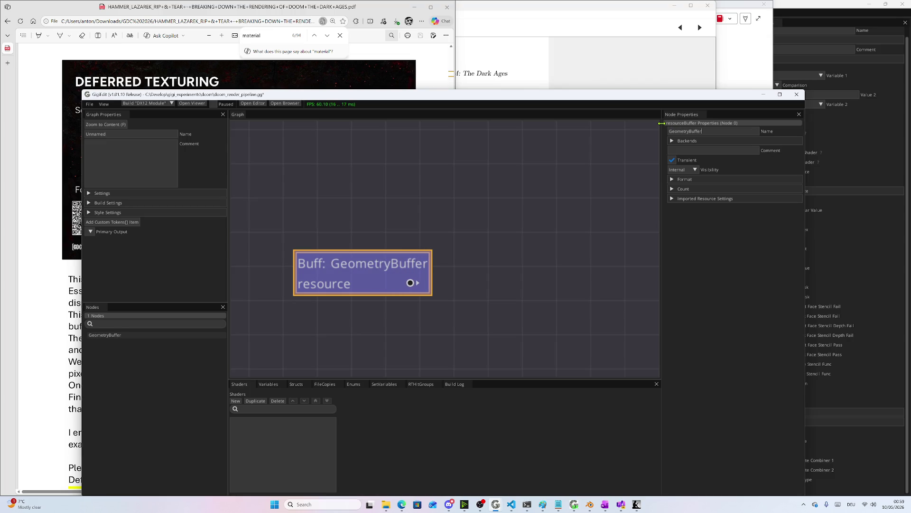
drag(390, 262, 348, 211)
mouse_move(352, 103)
mouse_down()
mouse_move(380, 201)
mouse_move(346, 188)
mouse_up()
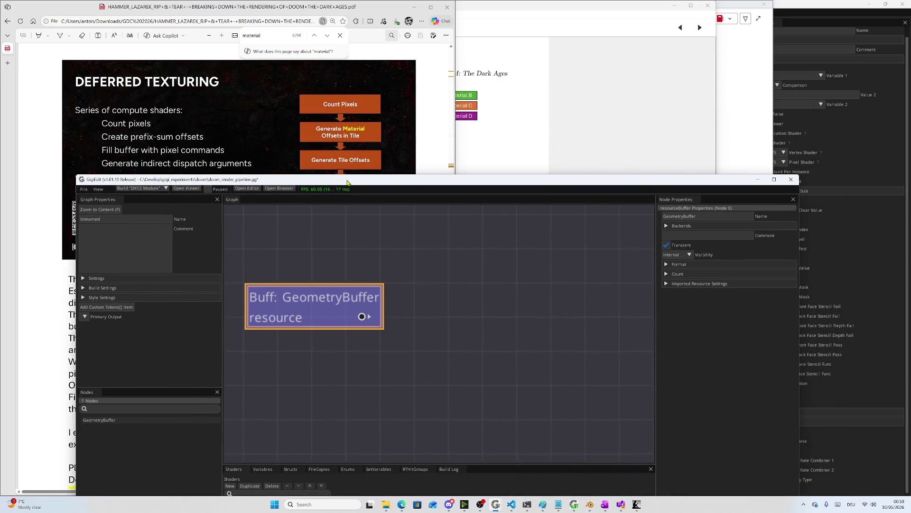
right_click(512, 279)
Add a texture node right of GeometryBuffer and inspect its Format options
click(520, 295)
drag(567, 306, 521, 306)
click(689, 264)
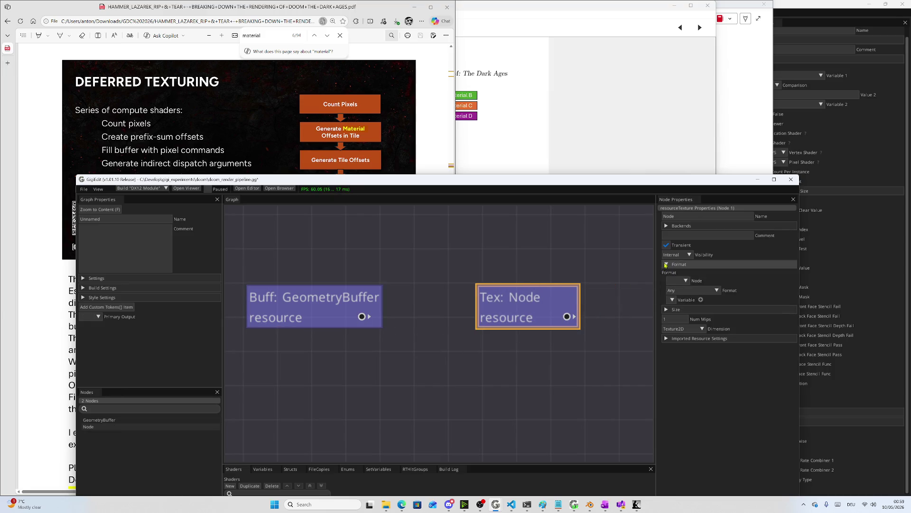
click(716, 290)
scroll(693, 322, down, 3)
Narrow and reposition the GigiEdit window beside the Zen 4 notes page
mouse_move(648, 181)
mouse_down()
mouse_move(572, 164)
mouse_move(578, 167)
mouse_up()
click(727, 51)
mouse_move(421, 168)
mouse_down()
mouse_move(451, 149)
mouse_move(456, 64)
mouse_up()
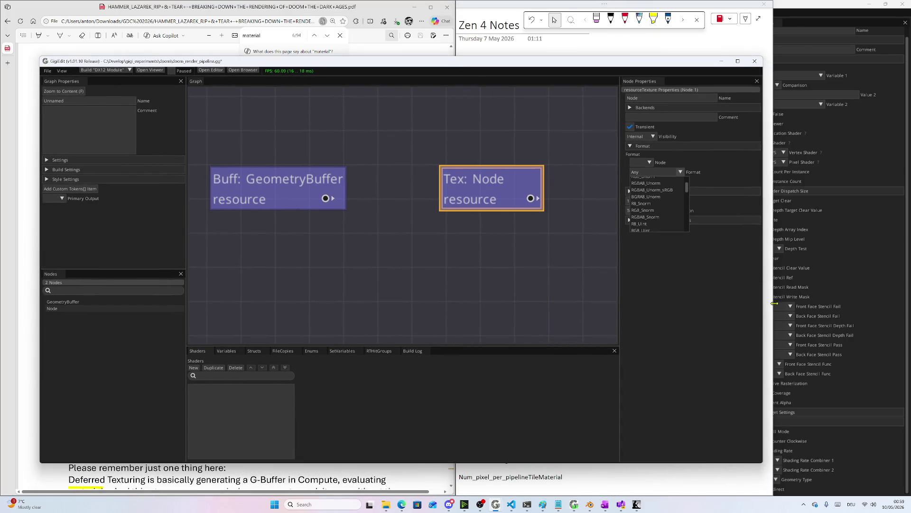
drag(764, 299, 487, 306)
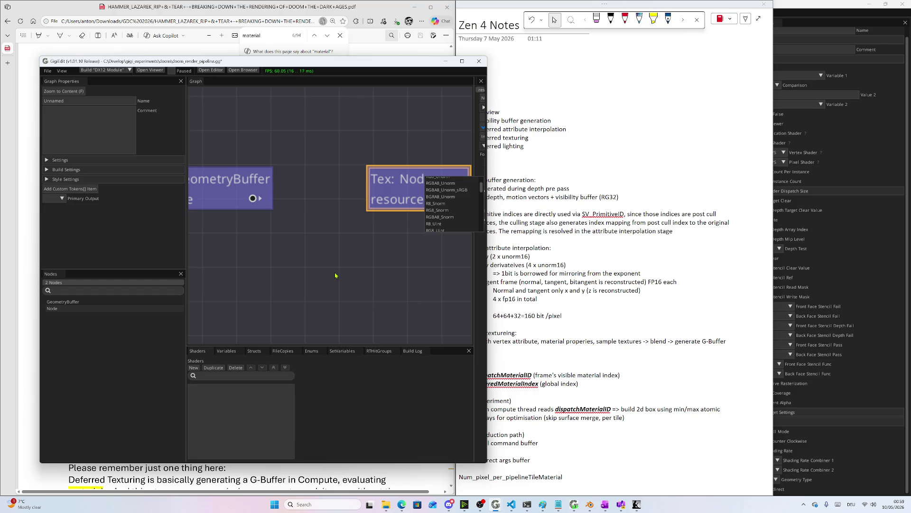
scroll(325, 236, down, 4)
Rearrange the nodes, add a second buffer node above them, and bring up the GPU Zen 4 book
drag(275, 210, 217, 149)
mouse_move(371, 213)
mouse_down()
mouse_move(370, 227)
mouse_move(392, 242)
mouse_up()
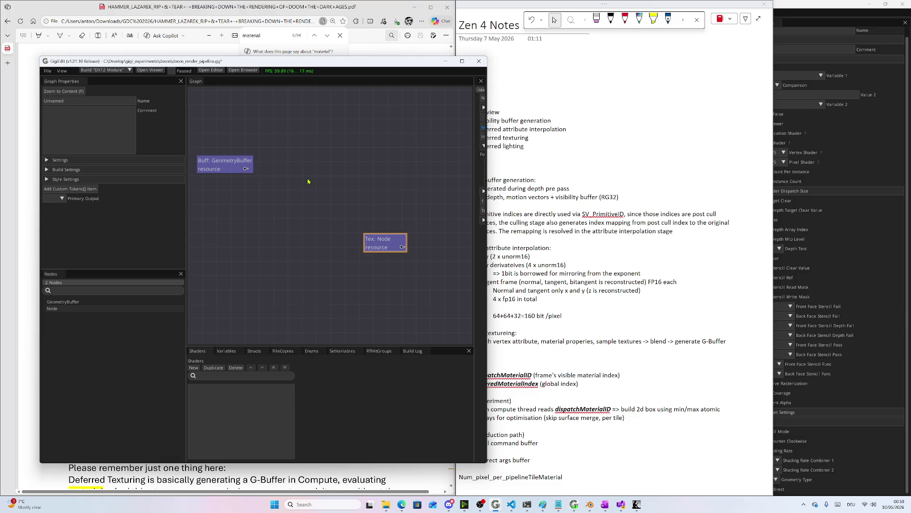
right_click(312, 146)
click(326, 156)
drag(343, 170, 335, 142)
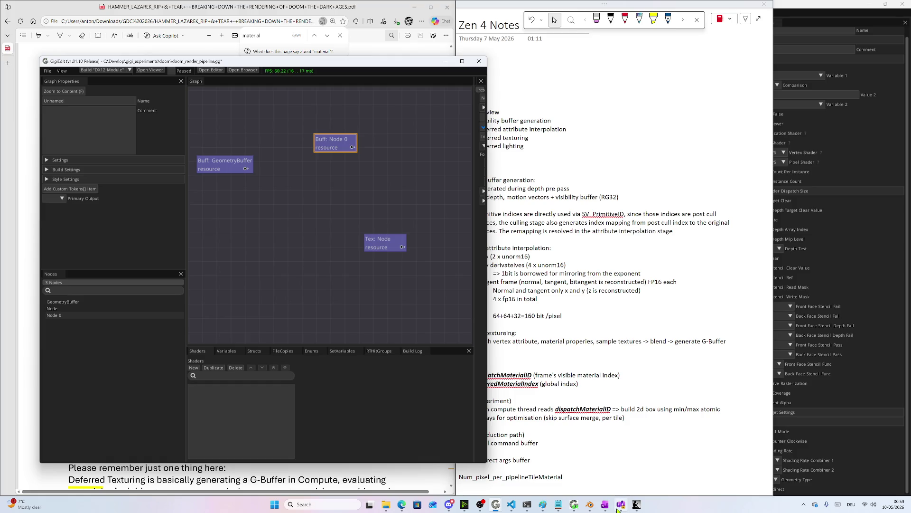
mouse_move(567, 506)
click(636, 505)
Page through GPU Zen 4 pages 11–13, settling on page 12's section 1.7 Deferred Attribute Interpolation
scroll(435, 360, up, 1)
scroll(436, 359, down, 2)
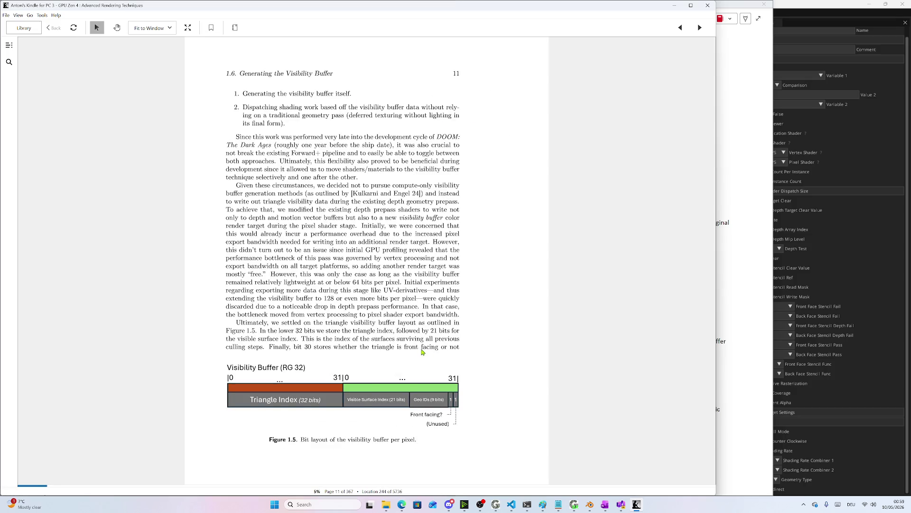
scroll(422, 352, down, 1)
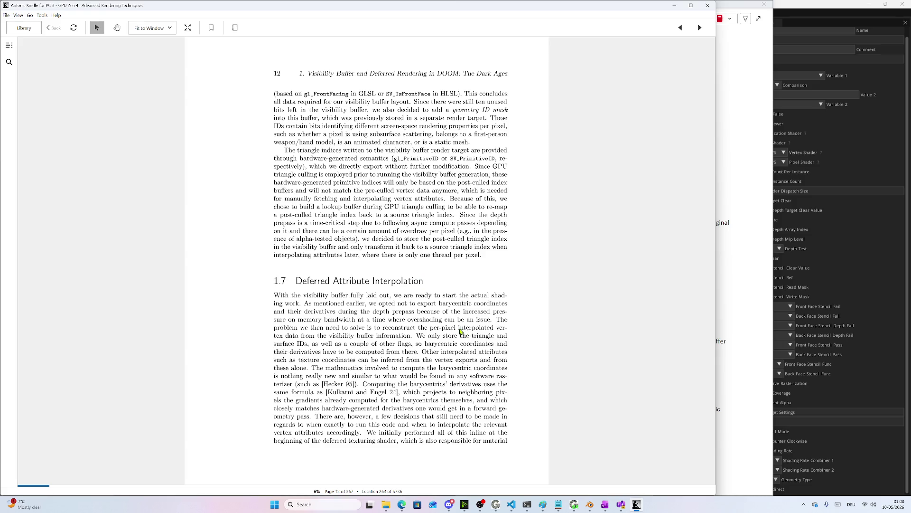
scroll(483, 351, down, 1)
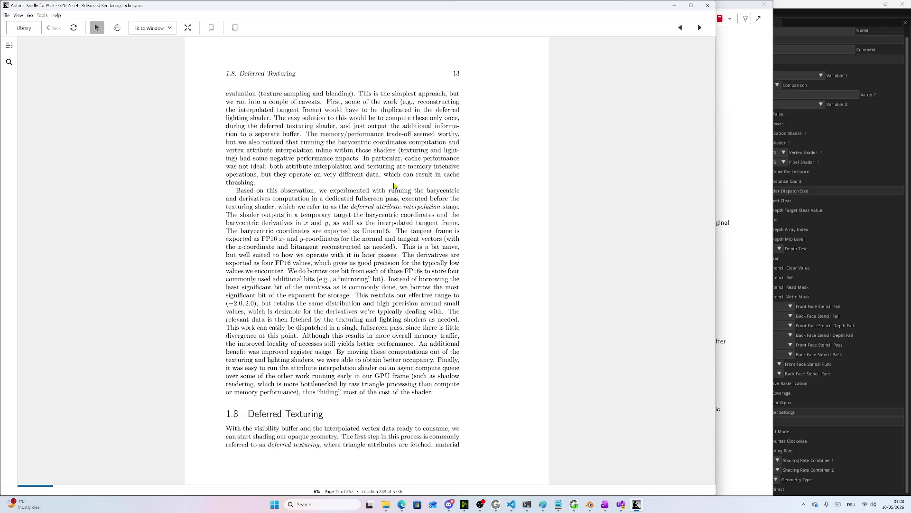
scroll(396, 185, up, 1)
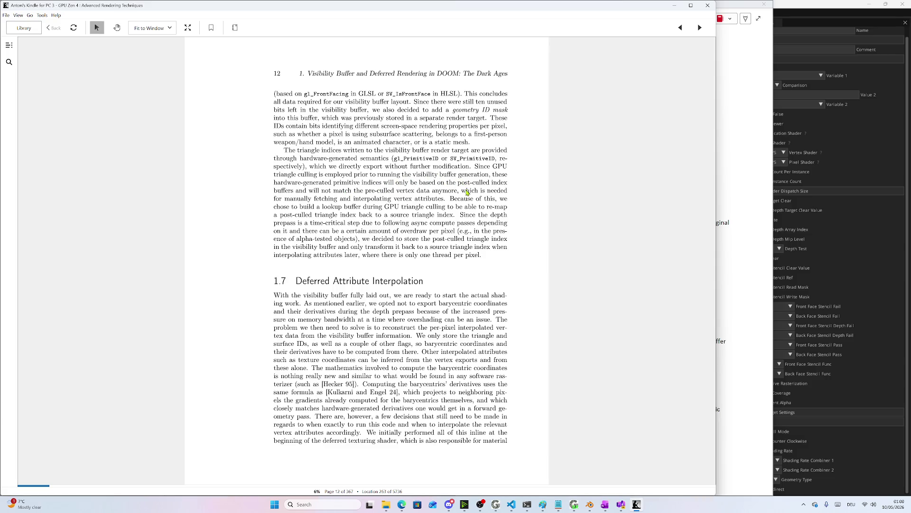
scroll(466, 188, up, 1)
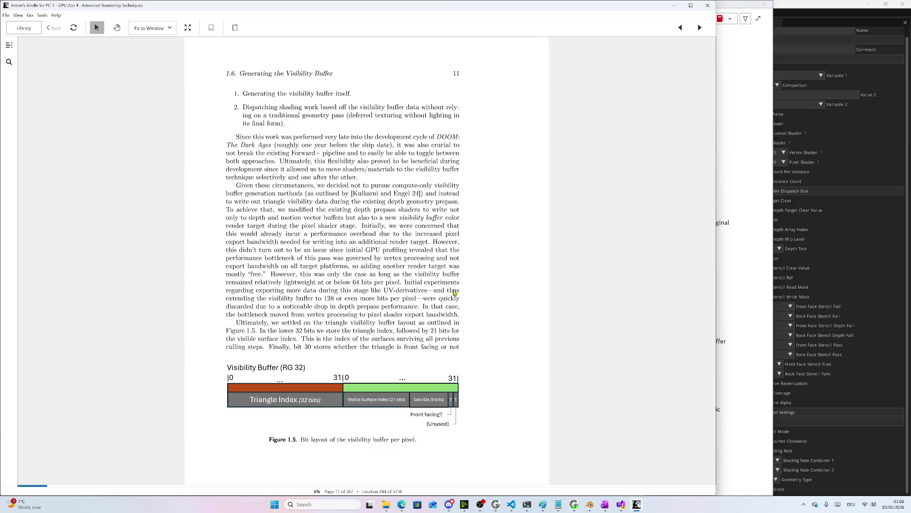
scroll(454, 297, down, 1)
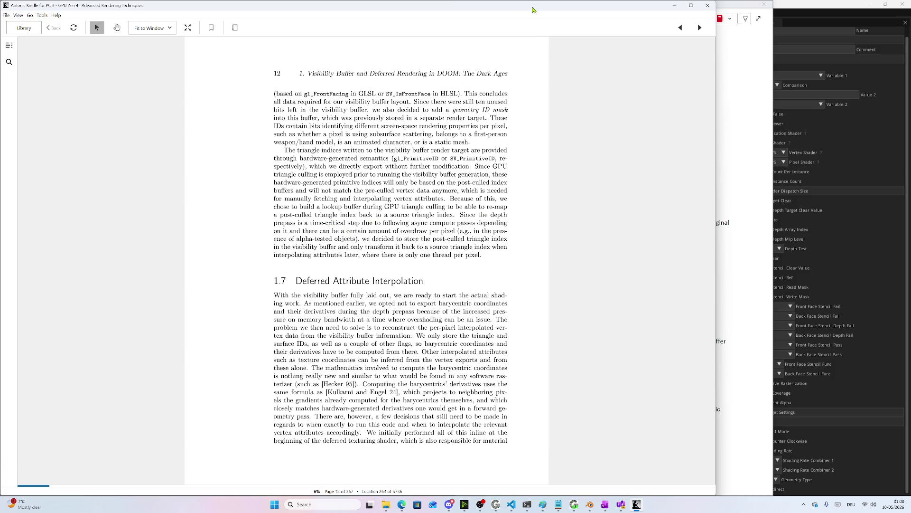
drag(532, 9, 532, 263)
Bring GigiEdit forward and widen the window and its Node Properties panel
click(340, 157)
drag(342, 145, 349, 144)
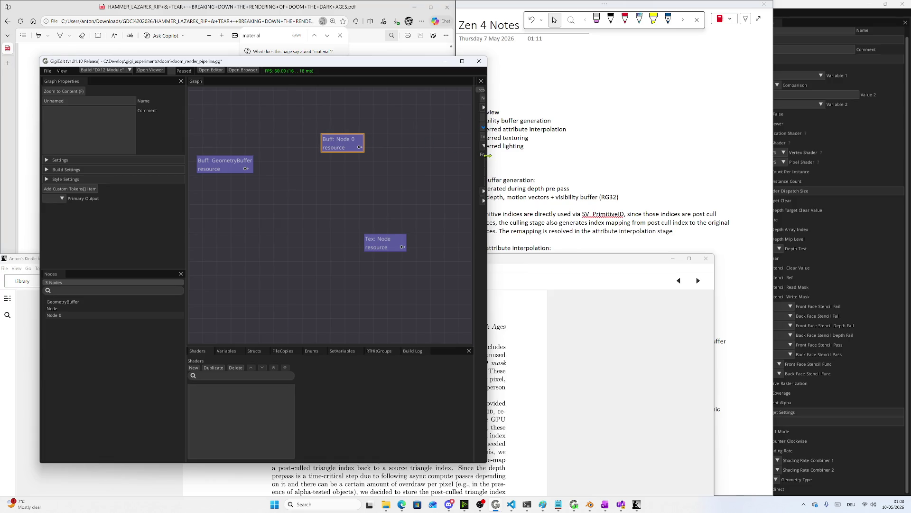
drag(486, 157, 643, 152)
drag(618, 122, 503, 114)
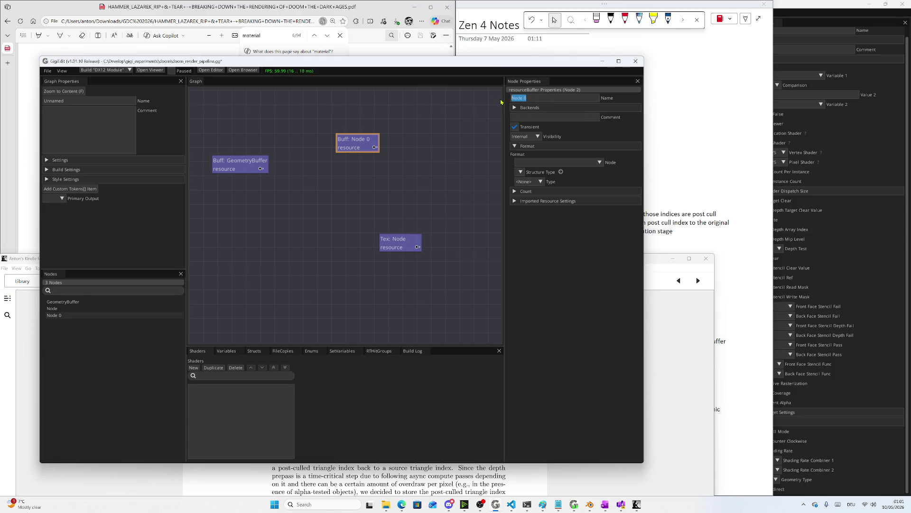
Rename buffer Node 0 to post_cull_index_remap after rechecking the book
text(Rema)
key(BackSpace)
key(BackSpace)
key(BackSpace)
text(ream)
key(BackSpace)
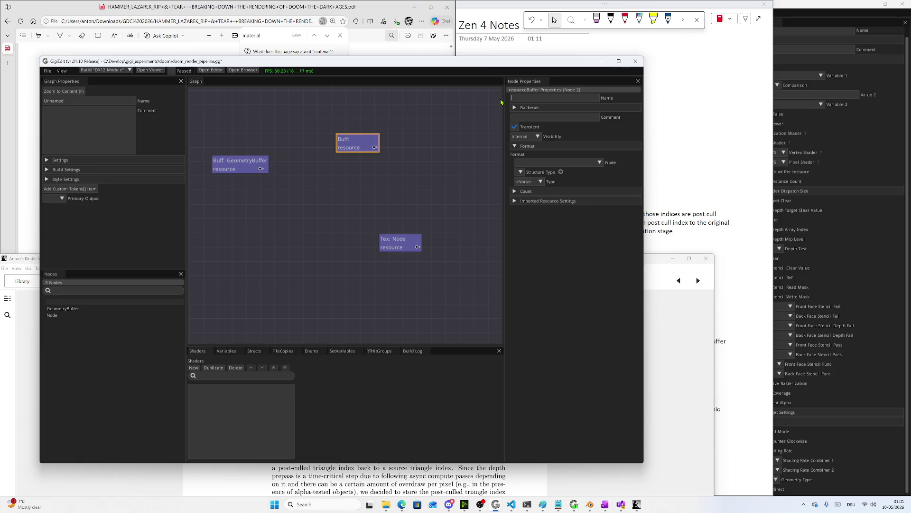
click(656, 265)
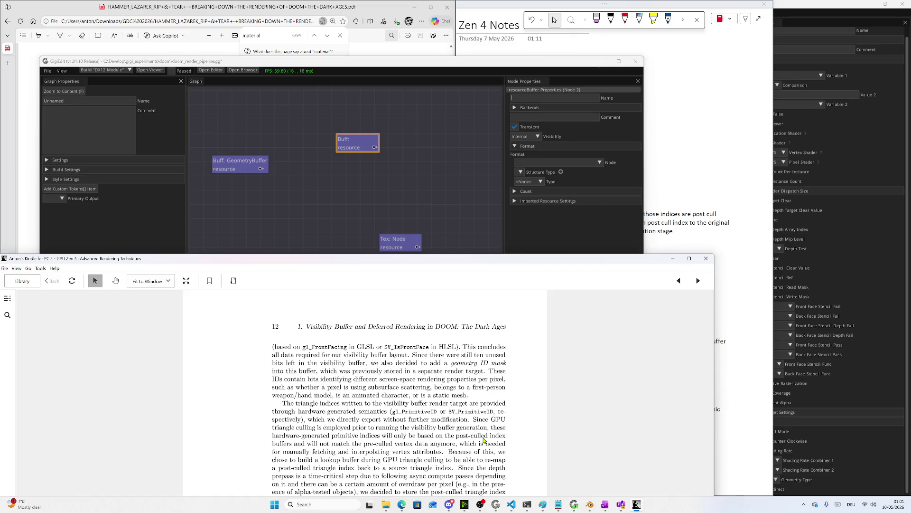
click(348, 146)
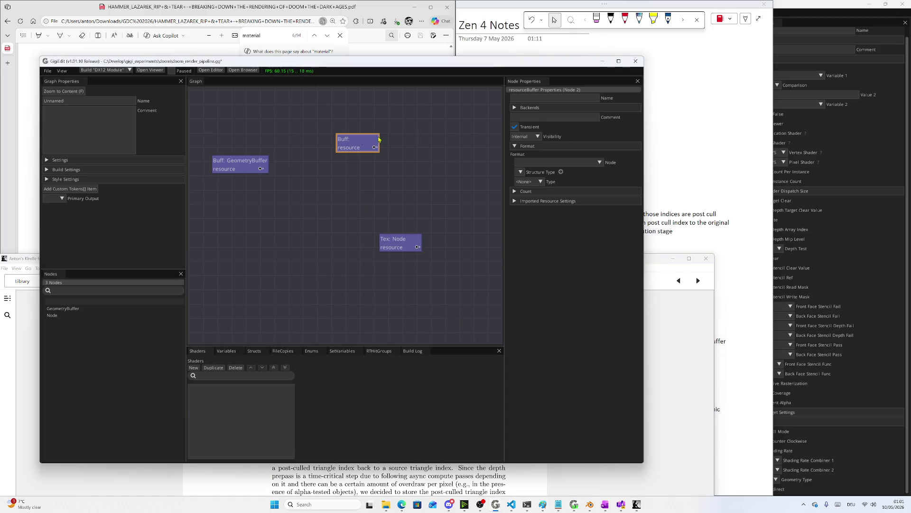
text(pos)
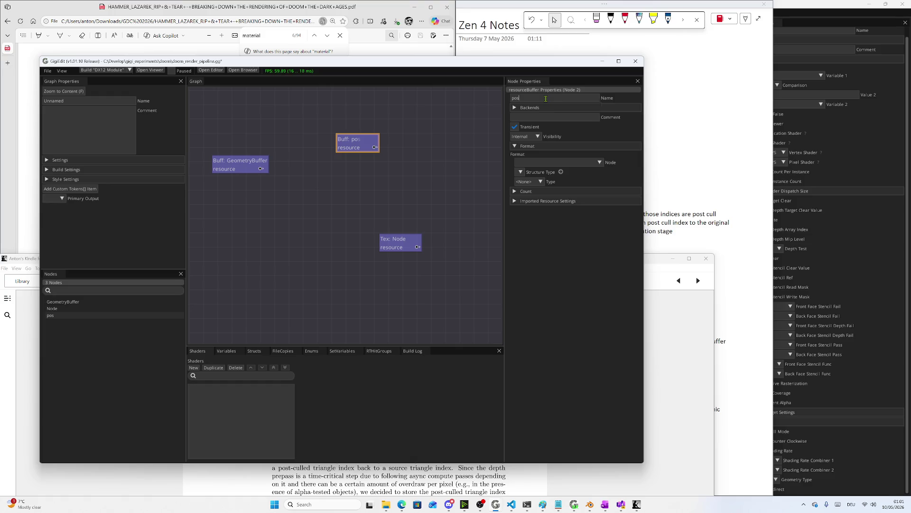
text(t_cull_index_remap)
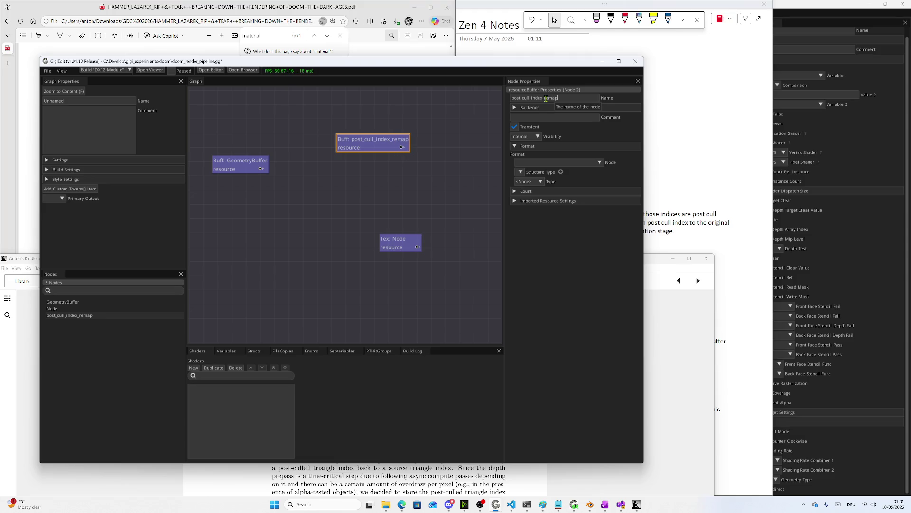
click(240, 164)
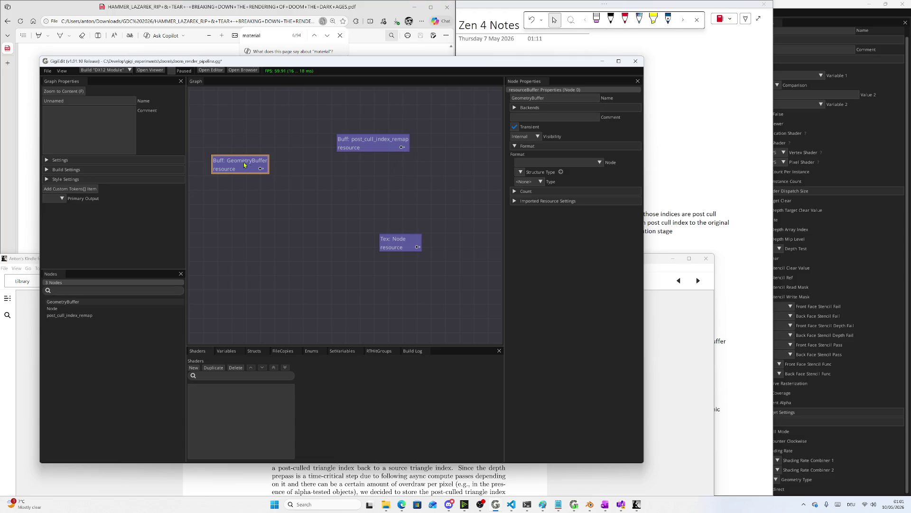
Rename GeometryBuffer to geometry_buffer and shift the post_cull_index_remap node up and right
drag(561, 98, 487, 100)
text(gemo)
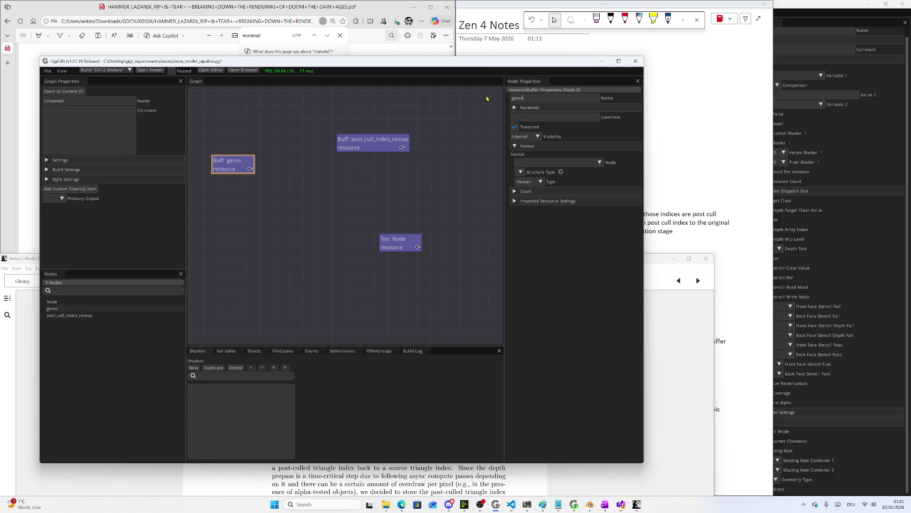
text(ey)
text(v)
text(buffer)
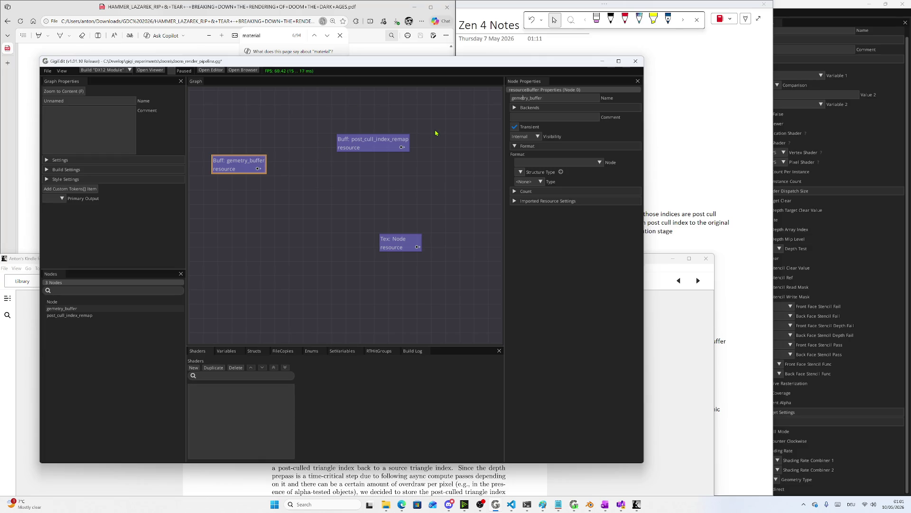
text(o)
mouse_move(383, 139)
mouse_down()
mouse_move(399, 137)
mouse_move(401, 106)
mouse_move(421, 119)
mouse_up()
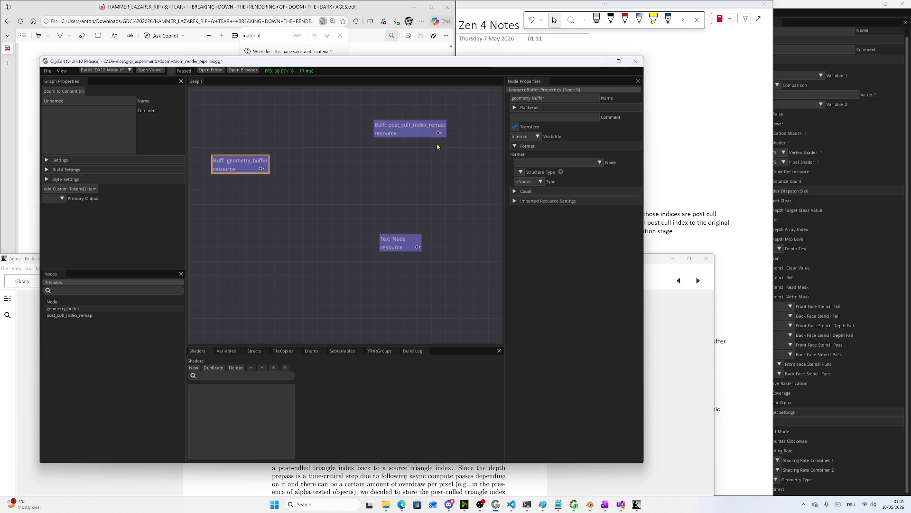
mouse_move(395, 66)
mouse_down()
mouse_move(435, 82)
mouse_move(413, 75)
mouse_up()
Add a third buffer node, Node 0, placed just below post_cull_index_remap
right_click(394, 172)
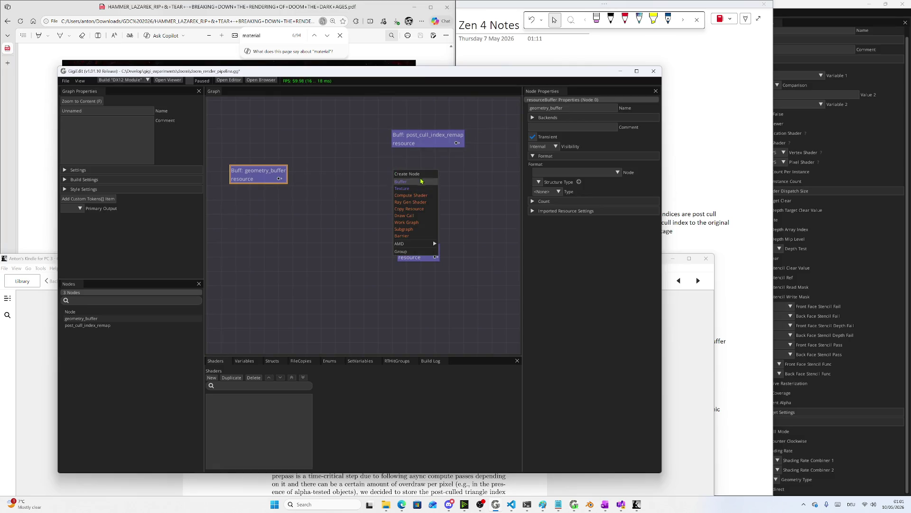
click(421, 181)
drag(427, 138, 398, 123)
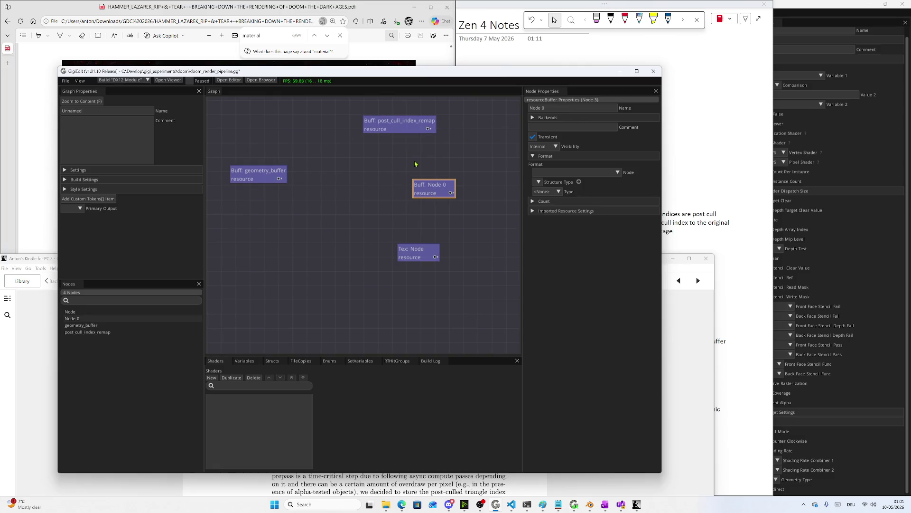
drag(425, 188, 380, 142)
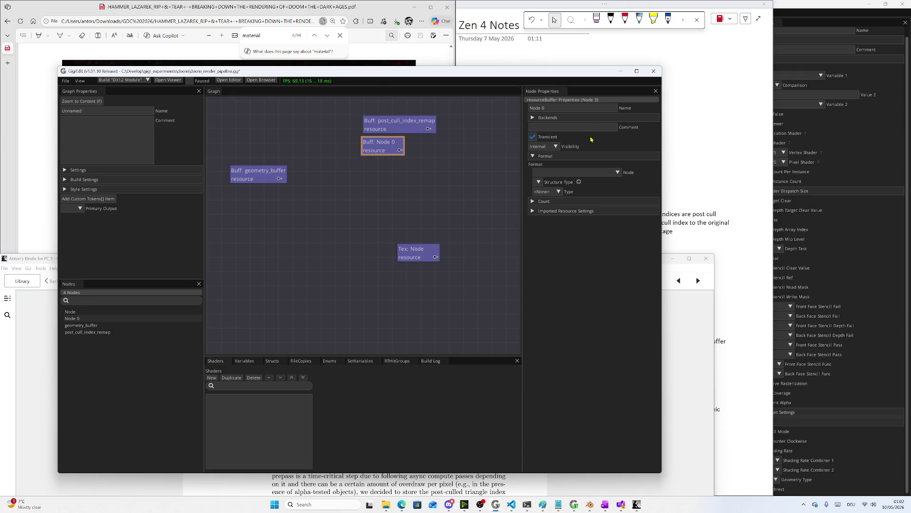
click(579, 108)
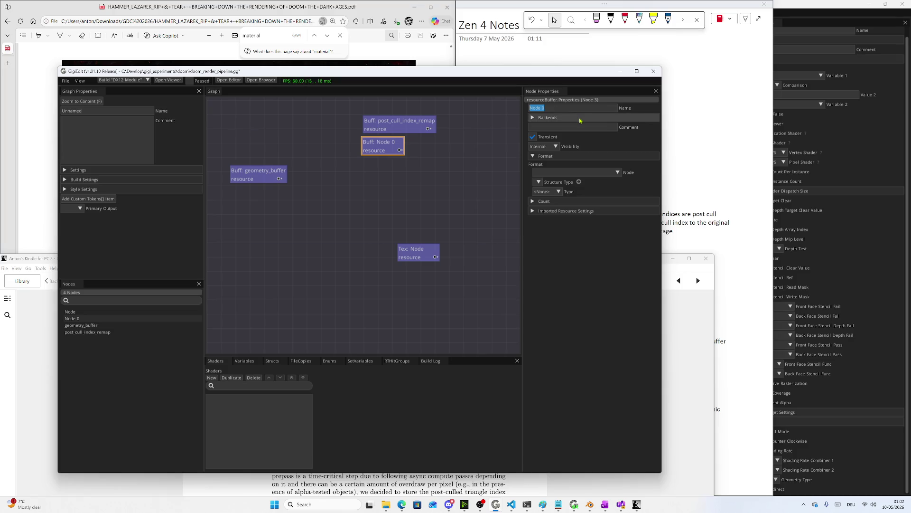
Glance at the book page, then bring the Deferred Texturing PDF slide to the front
click(682, 309)
scroll(424, 375, up, 2)
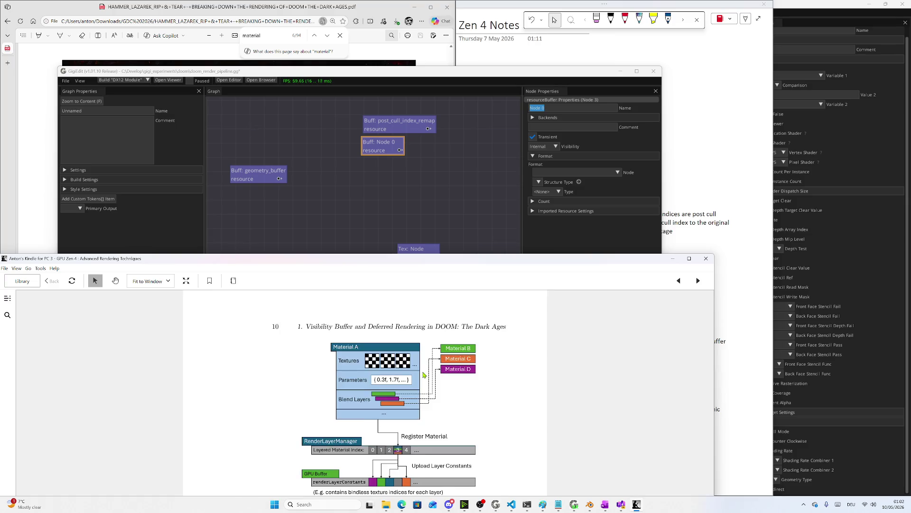
mouse_move(441, 269)
mouse_down()
mouse_move(496, 168)
mouse_move(496, 143)
mouse_move(478, 117)
mouse_up()
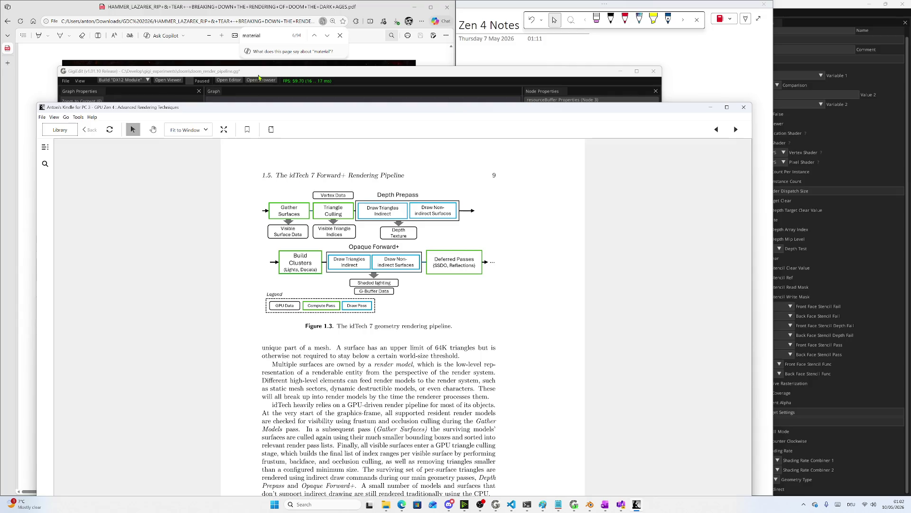
click(153, 57)
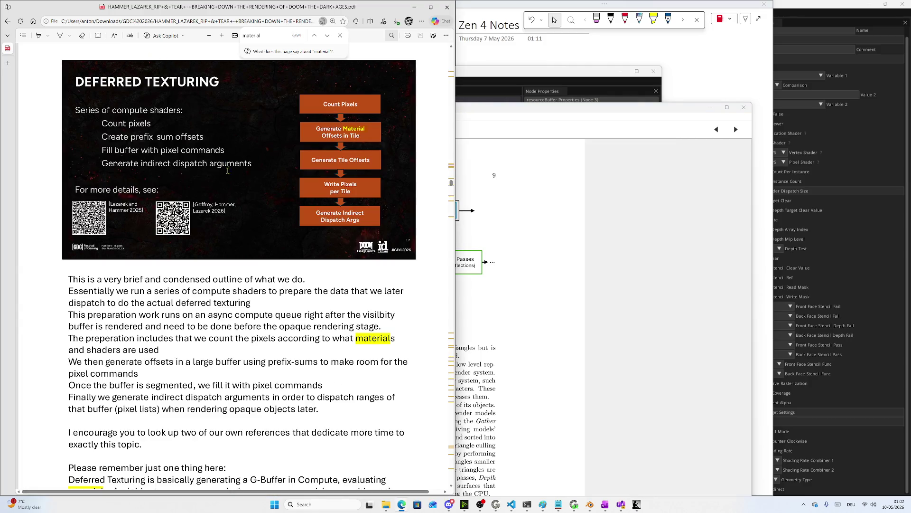
Scroll the Doom talk PDF past the Deferred Texturing and GPU Triangle Culling slides to the Hybrid Opaque Rendering notes
scroll(285, 214, down, 10)
scroll(335, 239, up, 10)
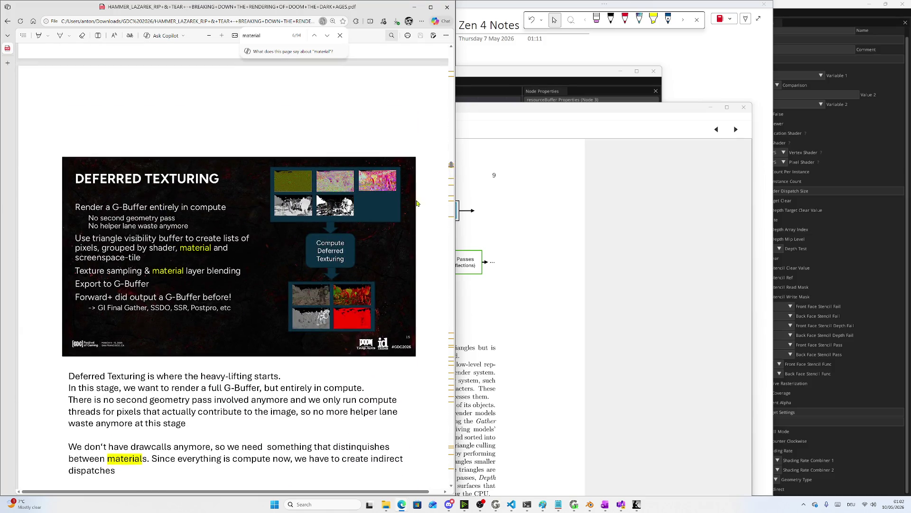
drag(452, 165, 451, 112)
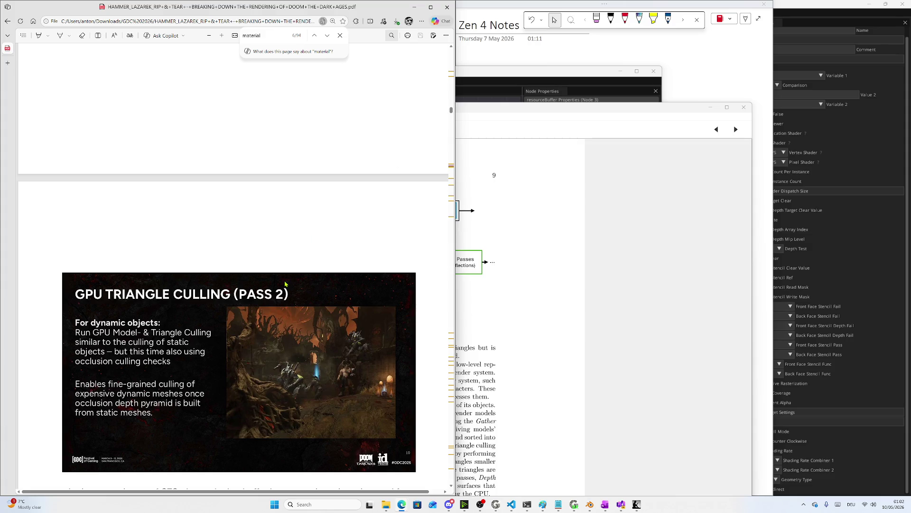
scroll(285, 289, down, 2)
scroll(282, 299, down, 7)
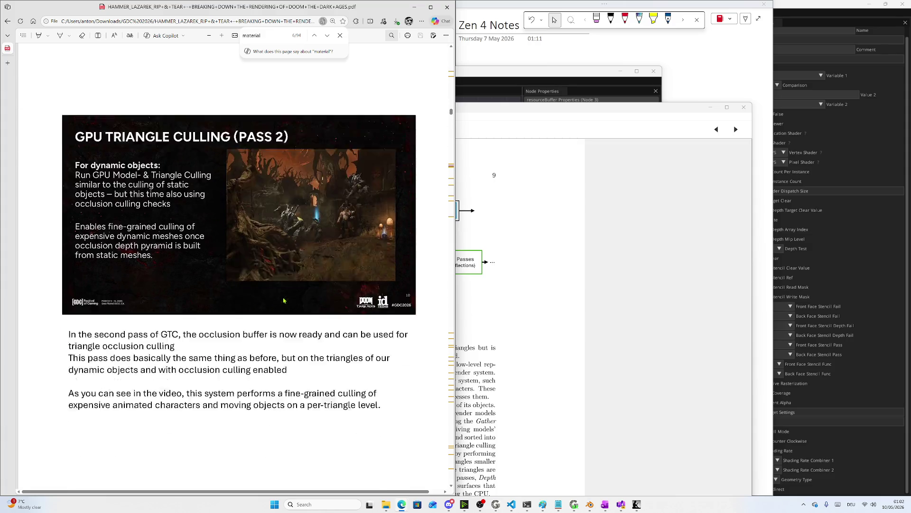
scroll(283, 300, down, 8)
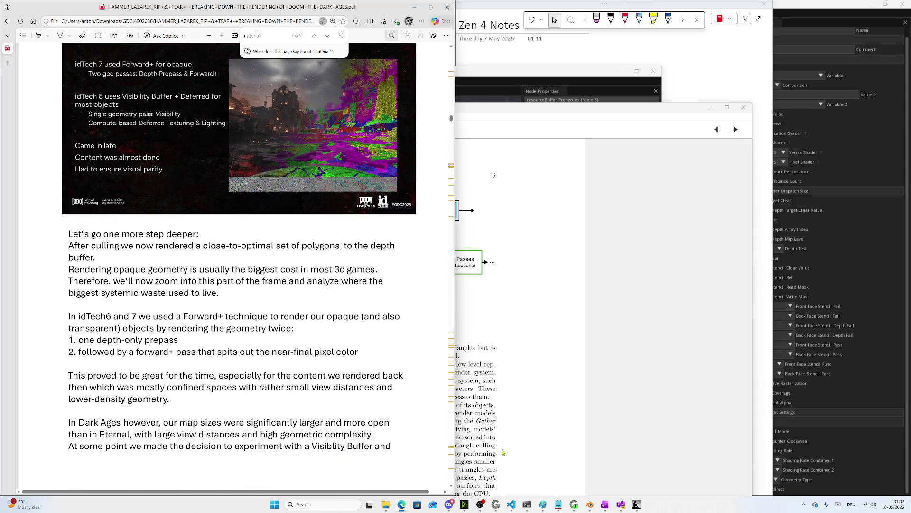
click(475, 319)
Move the Kindle book reader window to the top of the screen
scroll(475, 319, down, 4)
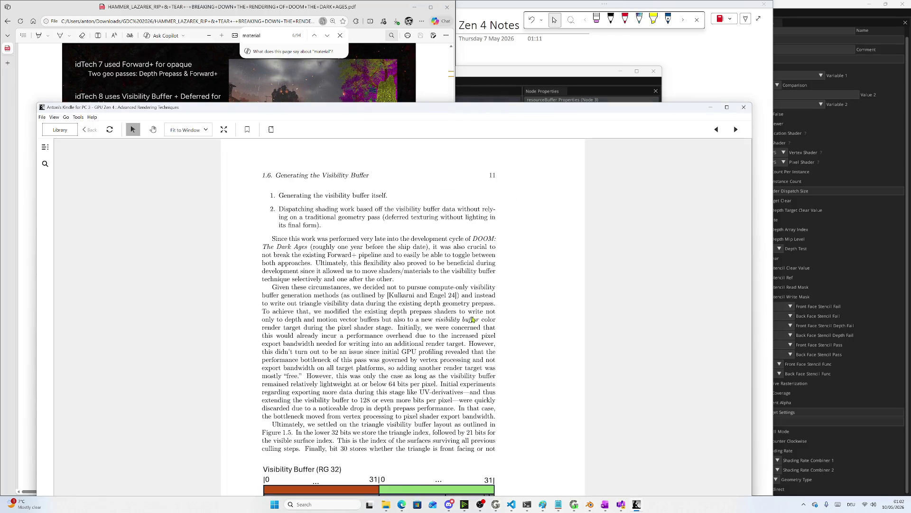
scroll(475, 319, down, 4)
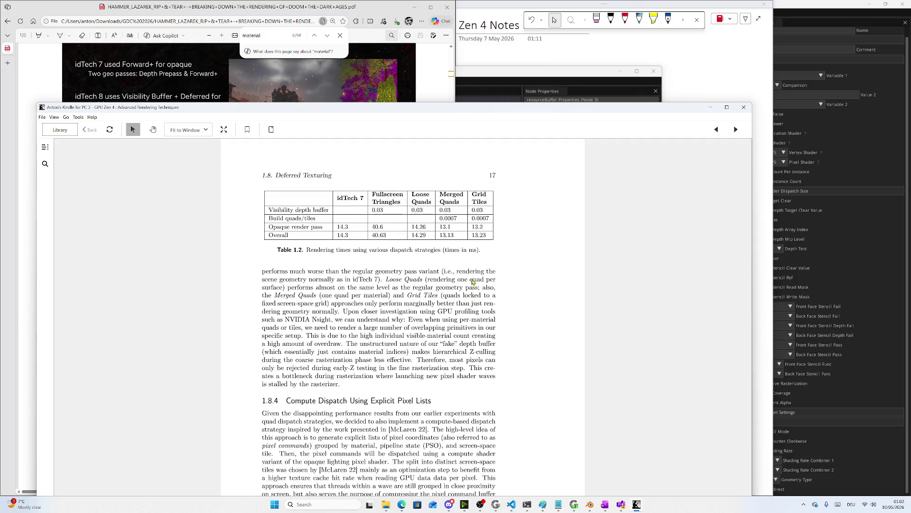
drag(442, 114, 441, 31)
Page the GPU Zen 4 book forward to page 53's Table 1.7 comparing idTech 7 and idTech 8 timings
scroll(516, 200, down, 2)
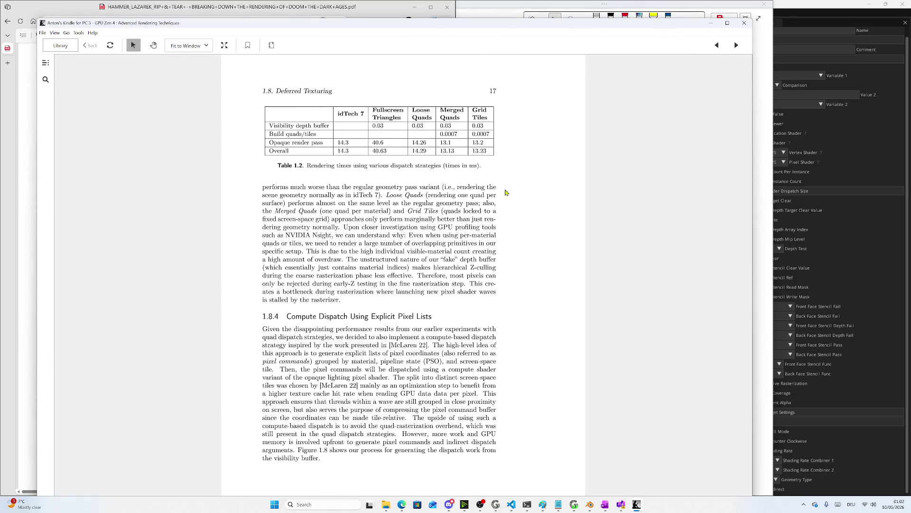
scroll(515, 203, down, 2)
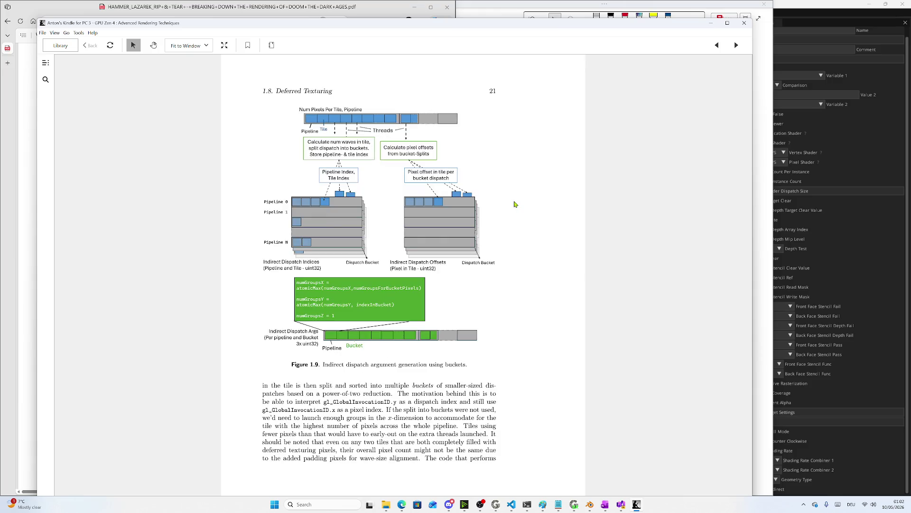
scroll(515, 206, down, 2)
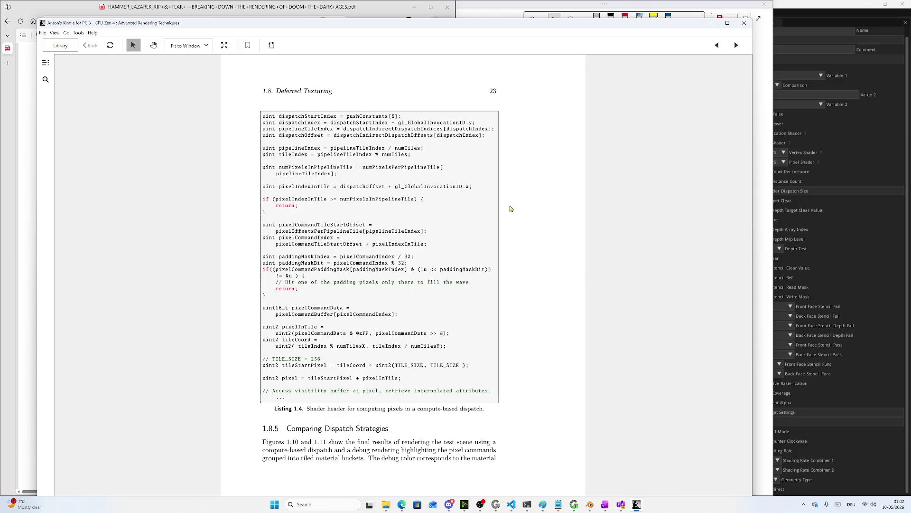
scroll(508, 209, down, 2)
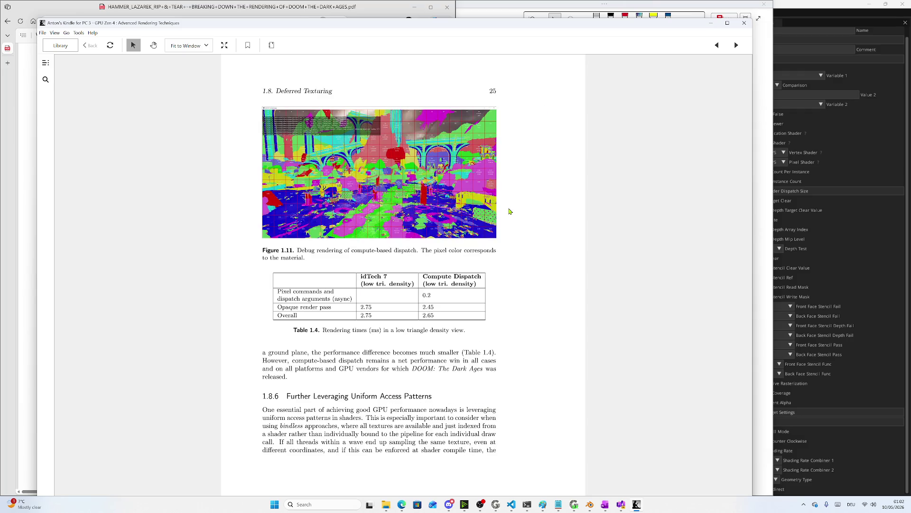
scroll(510, 214, down, 4)
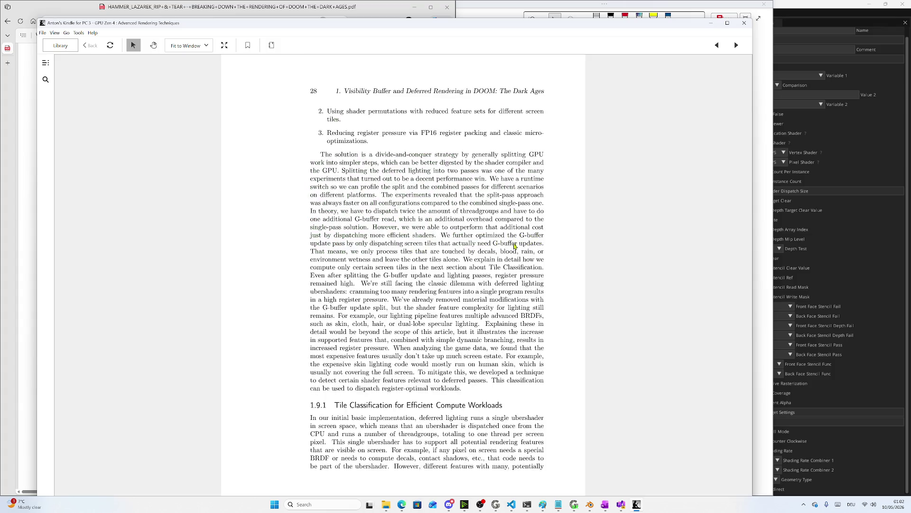
scroll(512, 255, down, 4)
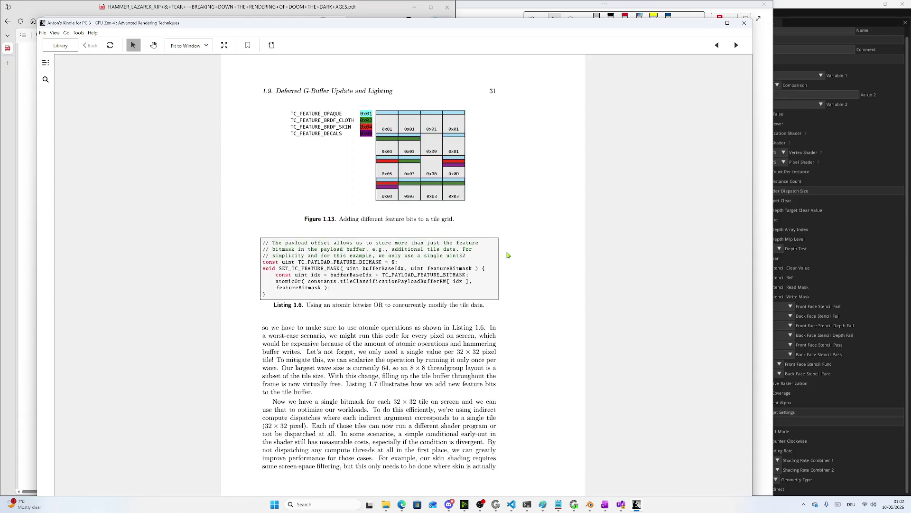
scroll(508, 255, down, 1)
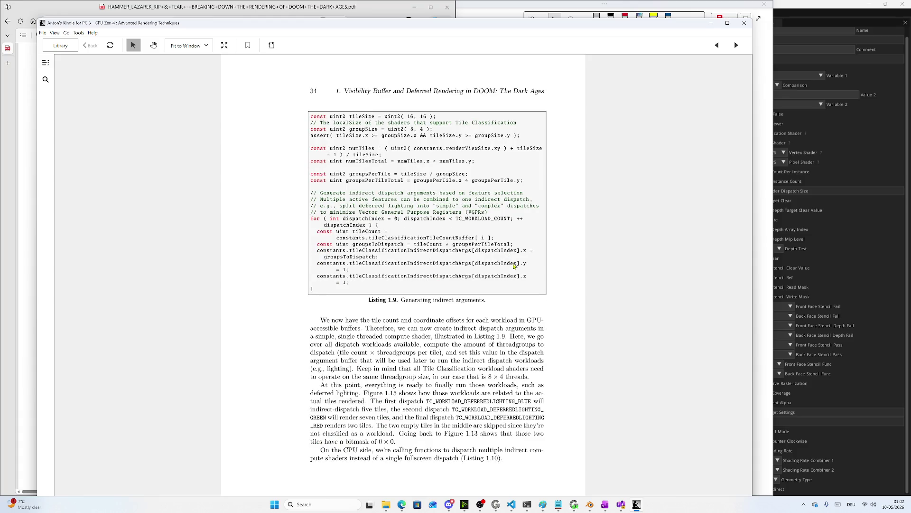
scroll(575, 296, down, 1)
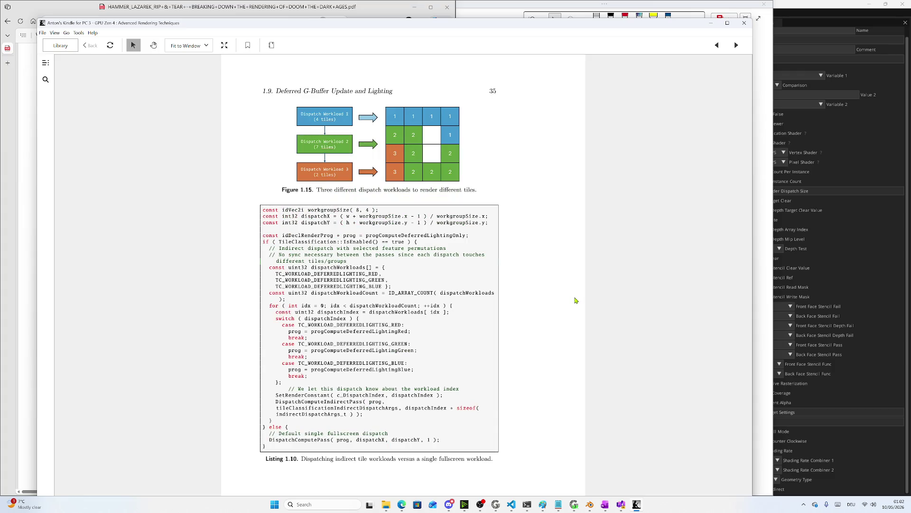
scroll(575, 301, down, 1)
scroll(575, 303, down, 4)
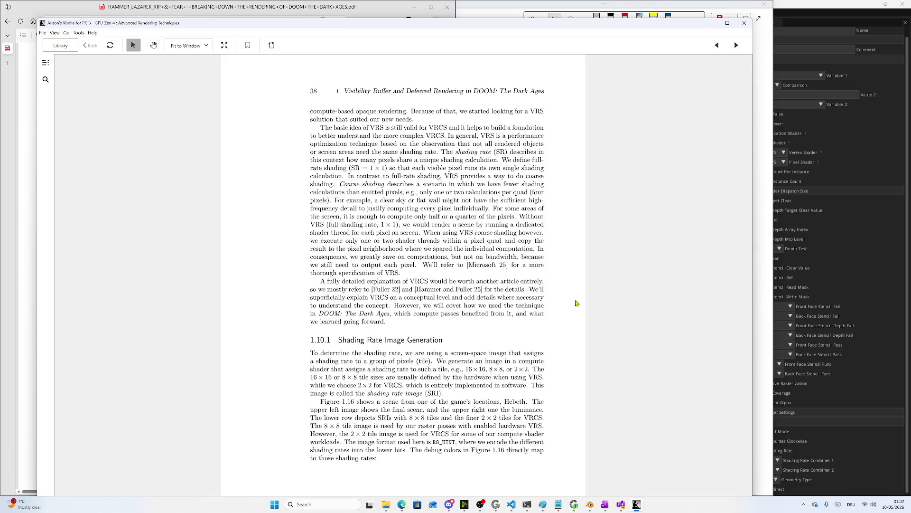
scroll(576, 304, down, 6)
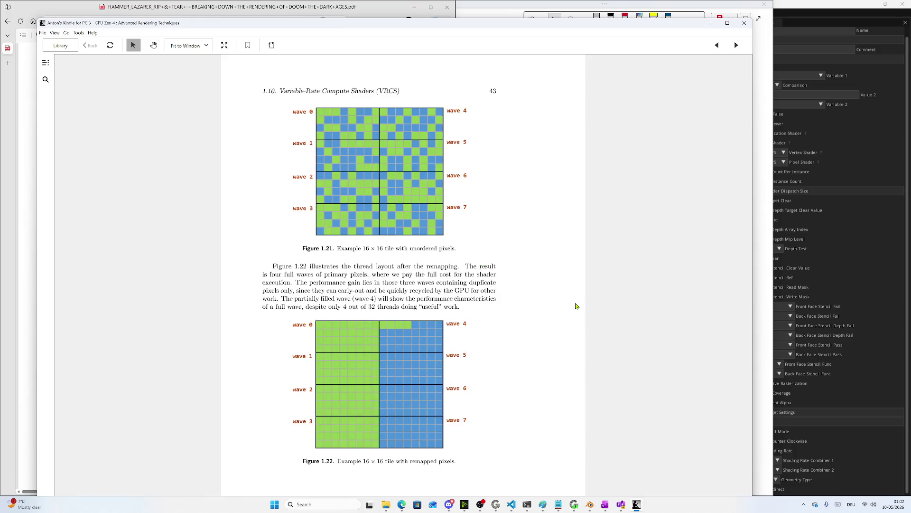
scroll(575, 306, down, 4)
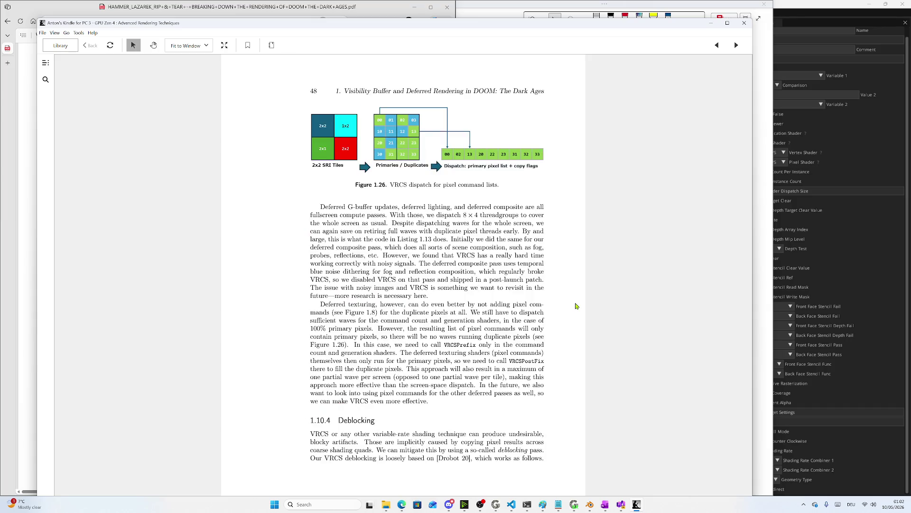
scroll(576, 307, down, 3)
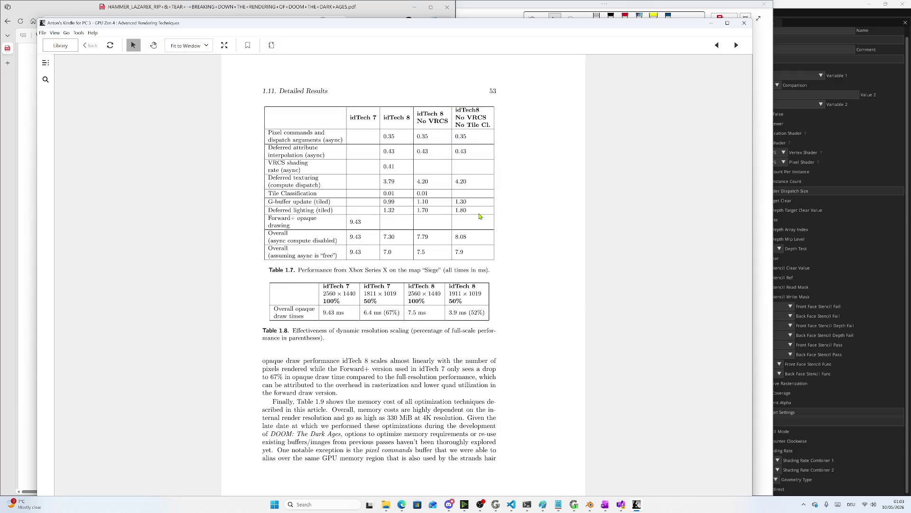
scroll(507, 225, down, 1)
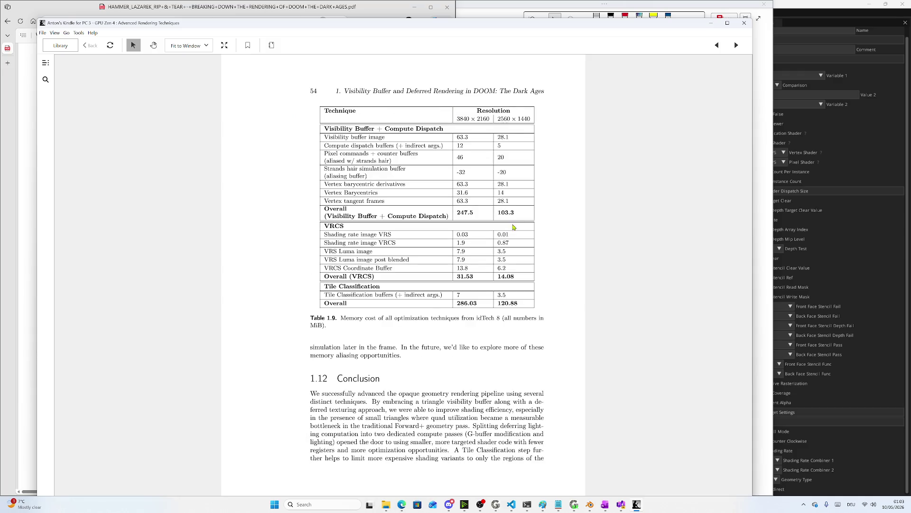
scroll(519, 231, down, 4)
Page the book back to page 17's Table 1.2 dispatch-strategy timings, then bring the Doom PDF forward
scroll(519, 232, up, 2)
scroll(519, 233, up, 3)
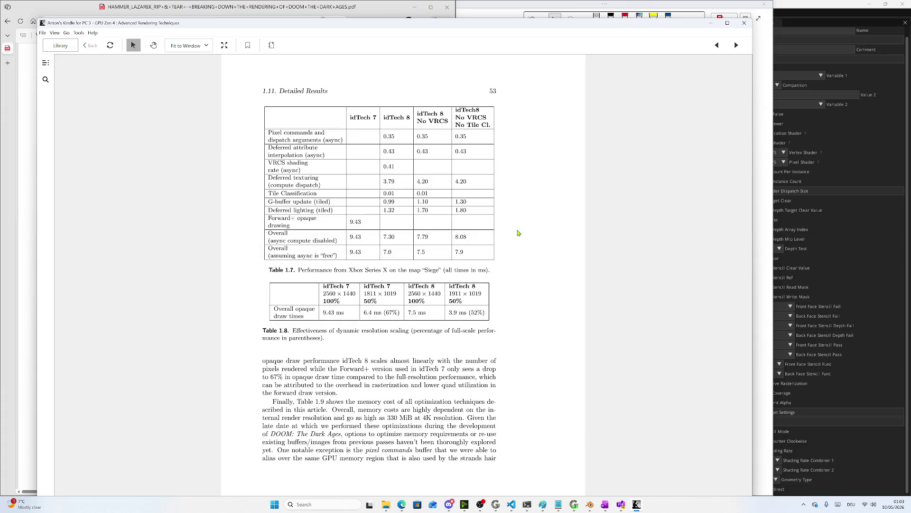
scroll(518, 233, up, 3)
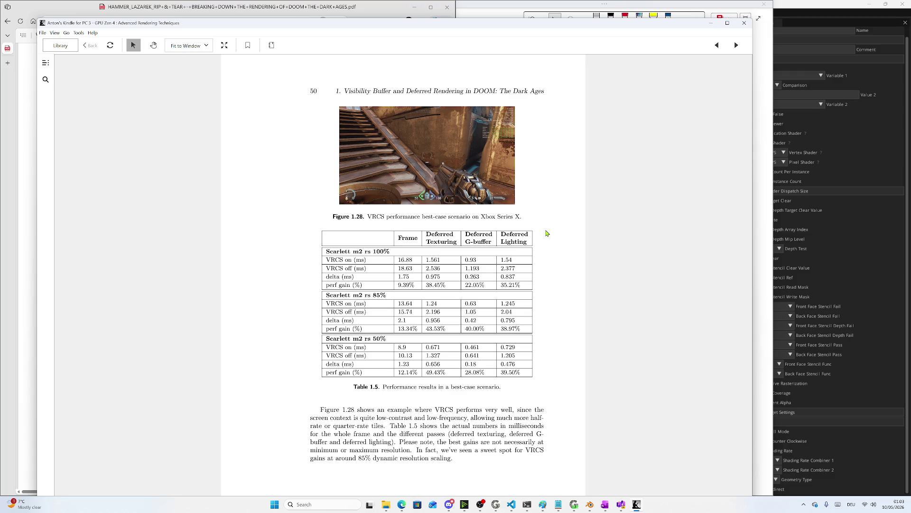
scroll(546, 232, up, 5)
scroll(543, 232, up, 5)
scroll(543, 233, up, 3)
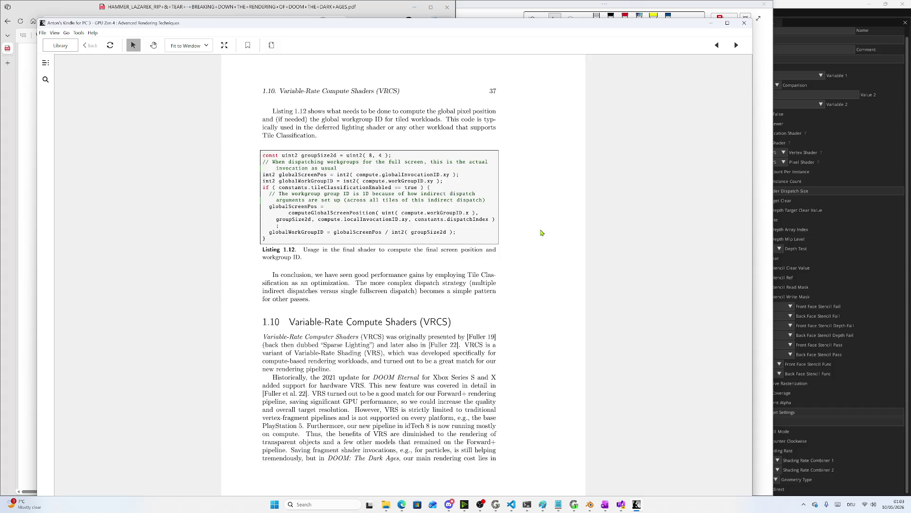
scroll(541, 232, up, 3)
scroll(542, 232, up, 2)
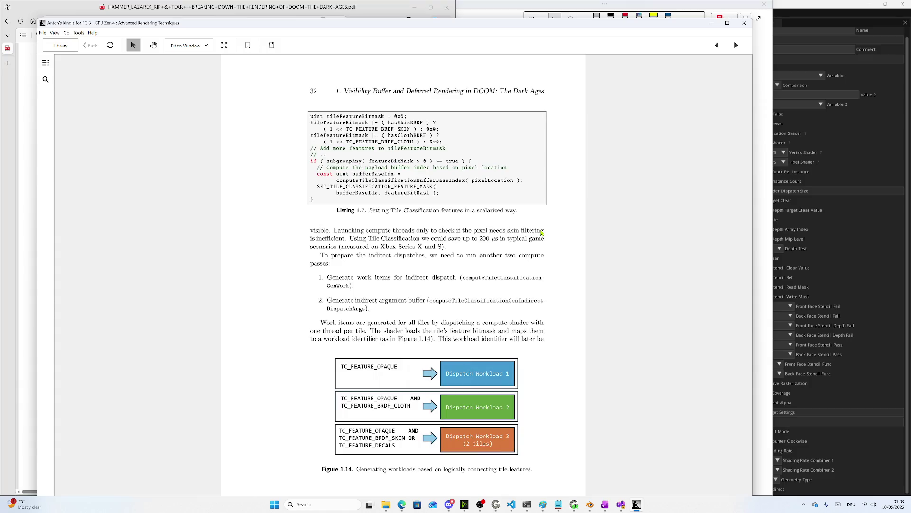
scroll(541, 232, up, 4)
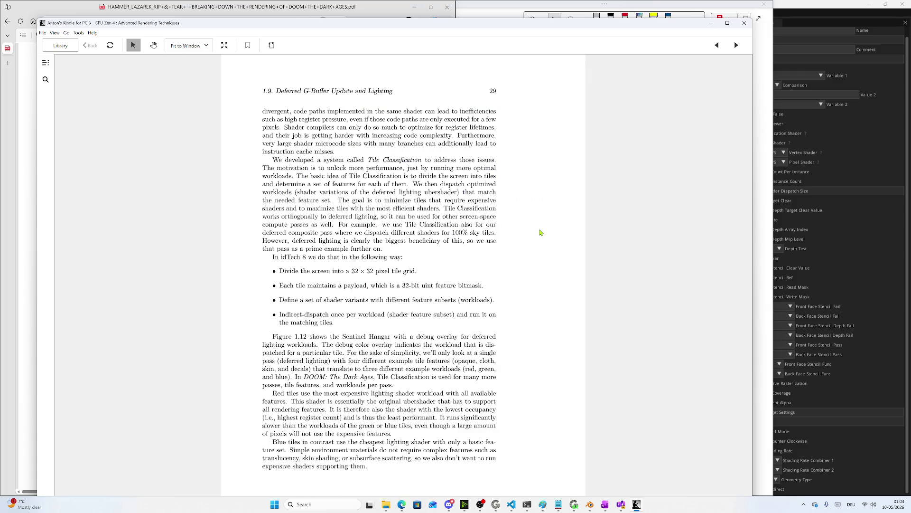
scroll(540, 232, up, 3)
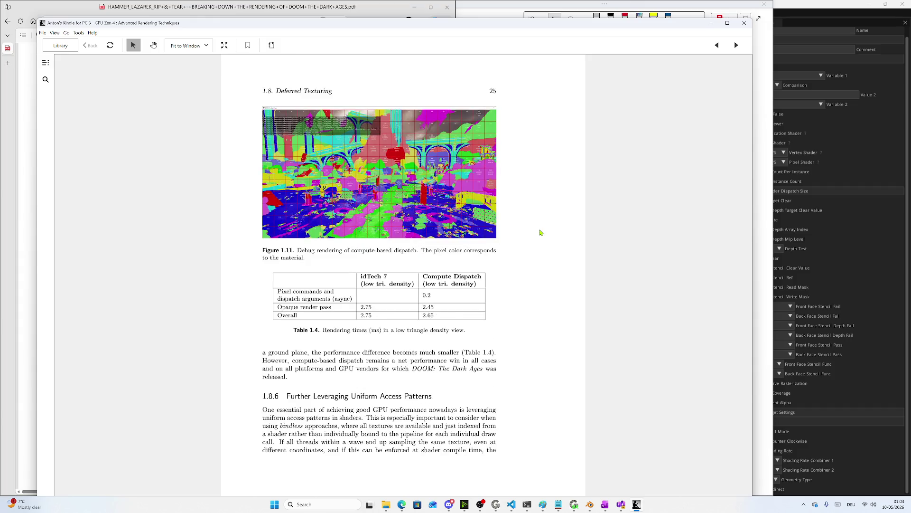
scroll(540, 232, up, 3)
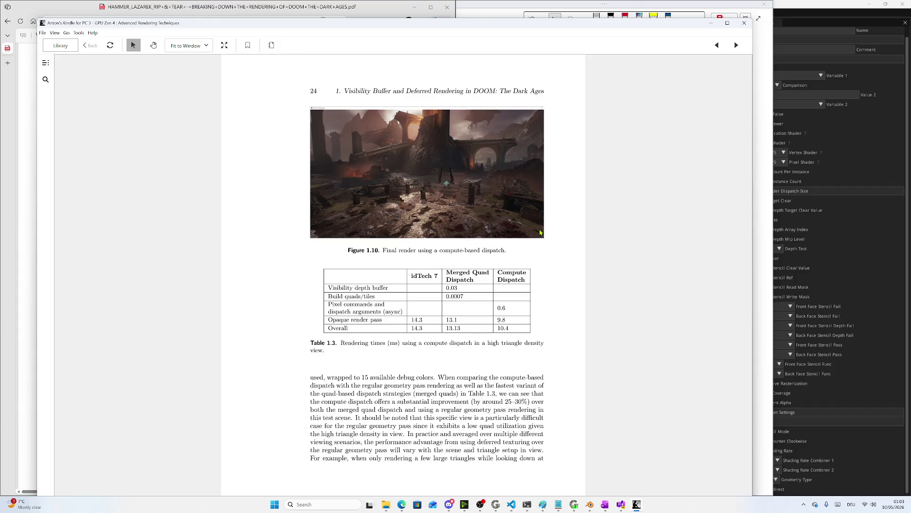
scroll(540, 232, up, 1)
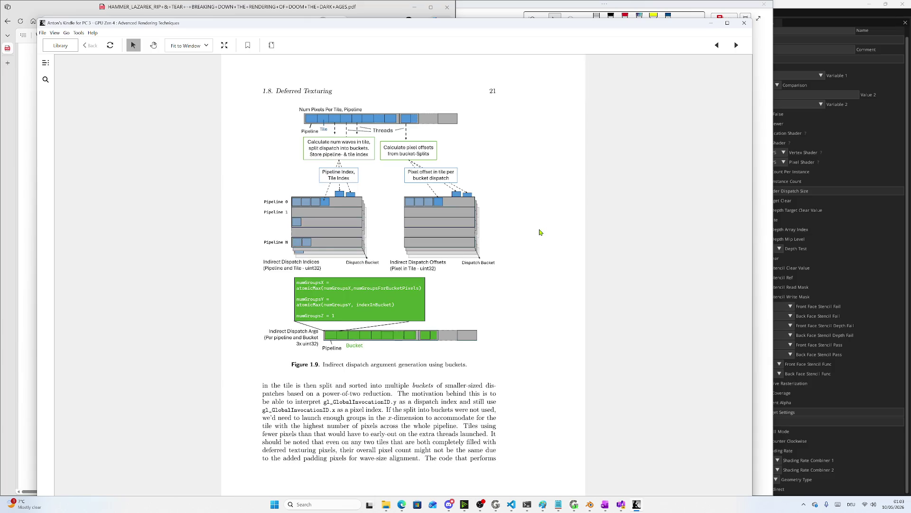
scroll(540, 232, up, 4)
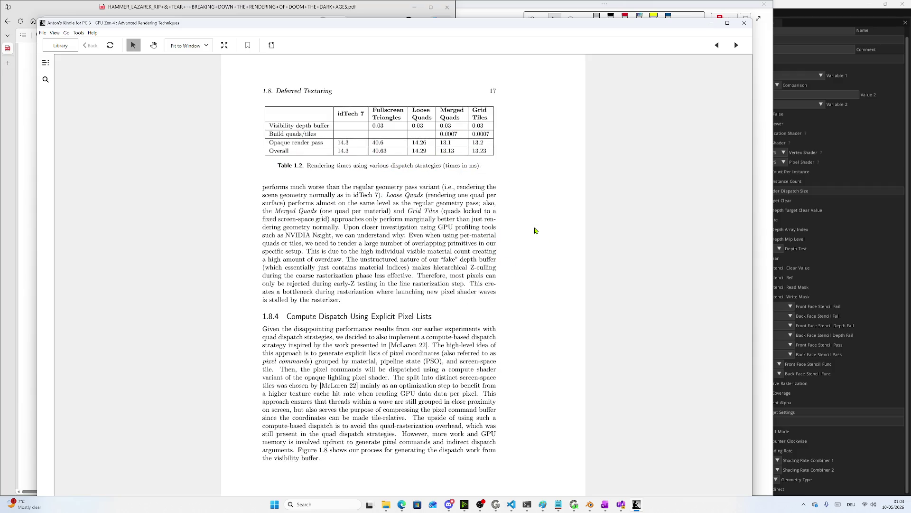
click(221, 14)
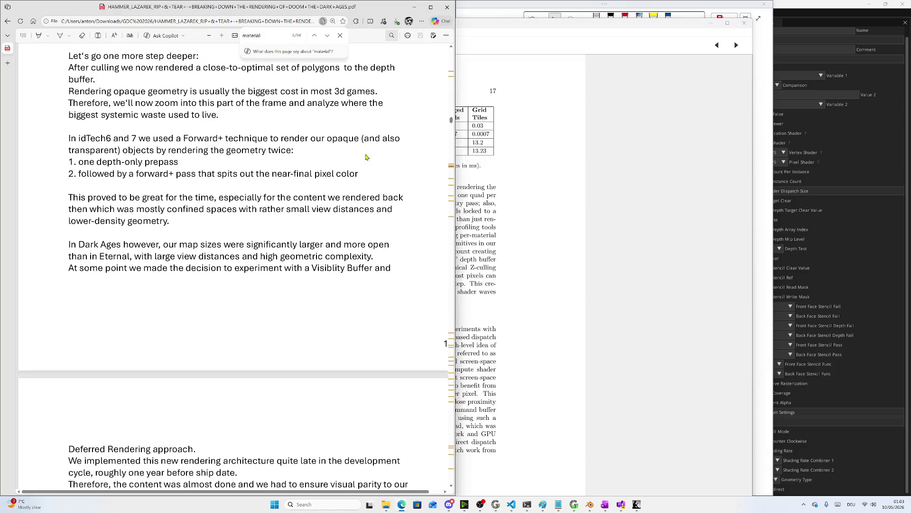
Show the PDF's Deferred Texturing notes, then switch to Kindle page 18's Figure 1.8 on dispatch pixel lists
drag(451, 120, 451, 174)
mouse_move(450, 179)
mouse_down()
mouse_move(451, 315)
mouse_move(449, 166)
mouse_up()
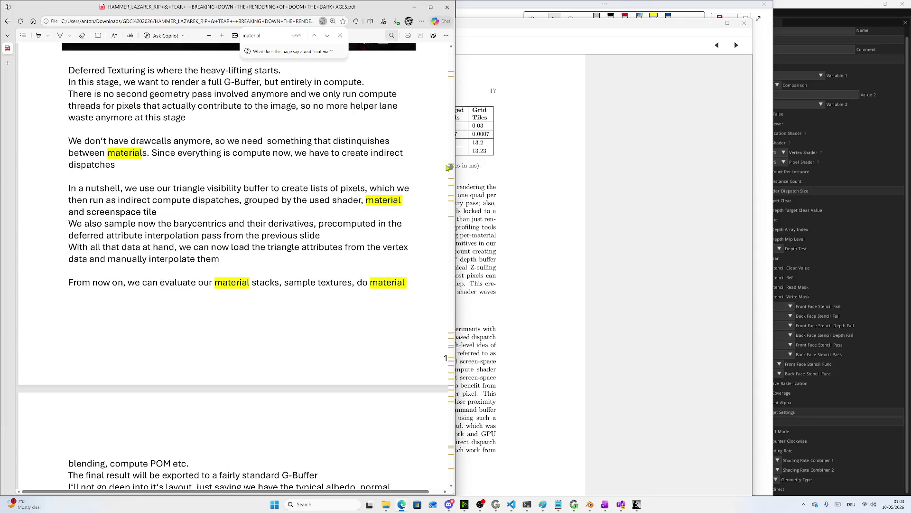
mouse_move(625, 507)
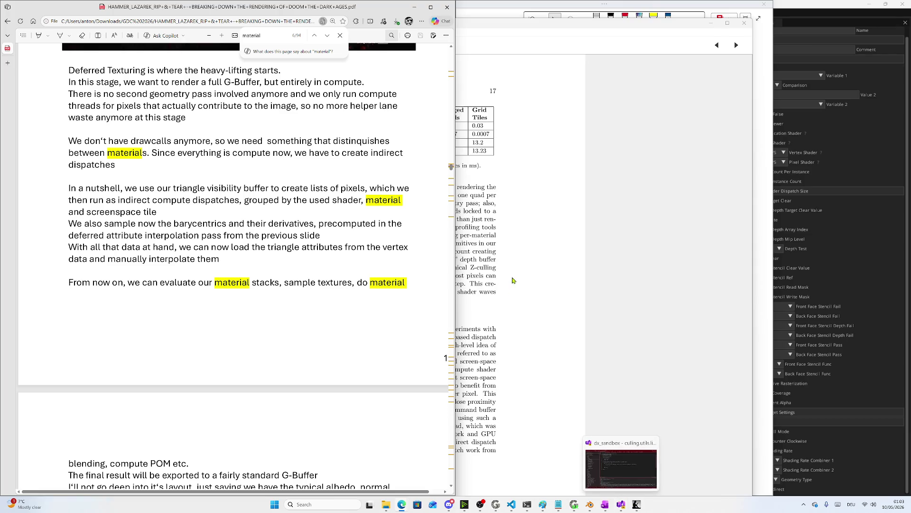
click(518, 273)
scroll(461, 219, down, 1)
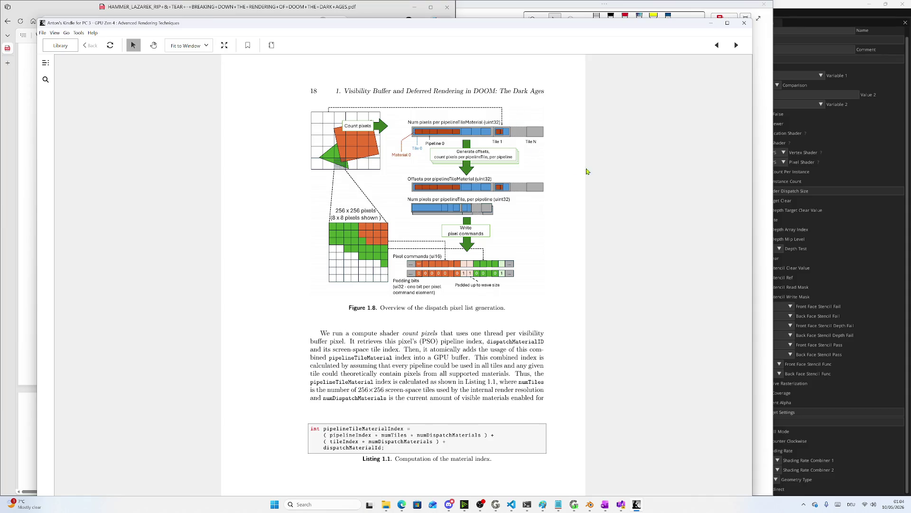
Bring the Doom PDF back to the Deferred Texturing slide
click(357, 9)
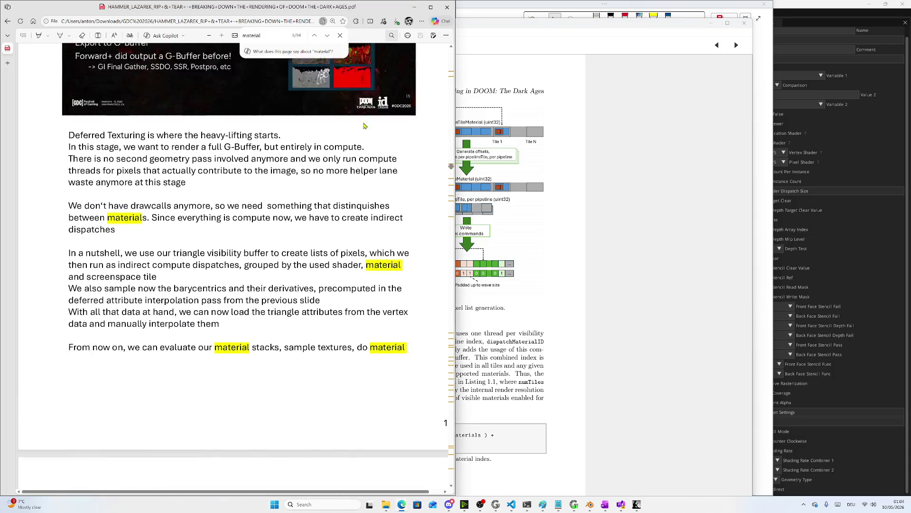
scroll(451, 167, up, 5)
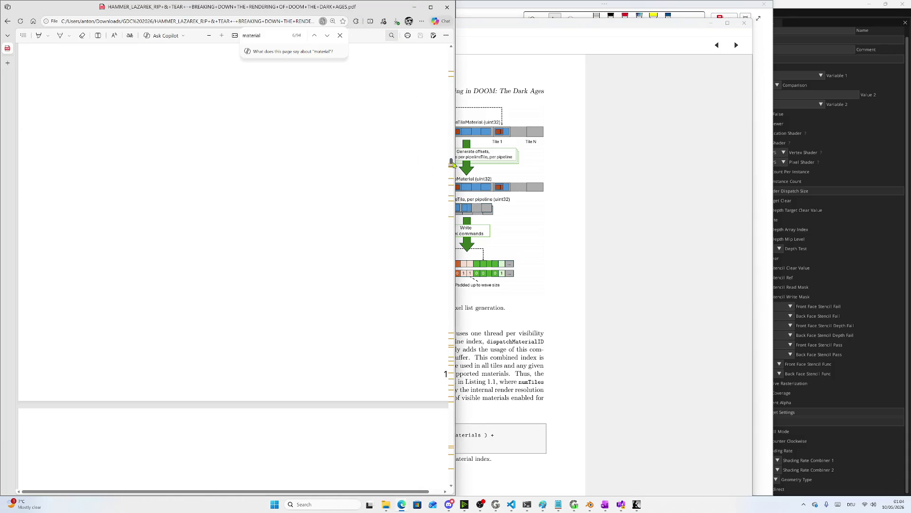
scroll(453, 169, down, 6)
drag(453, 169, 453, 186)
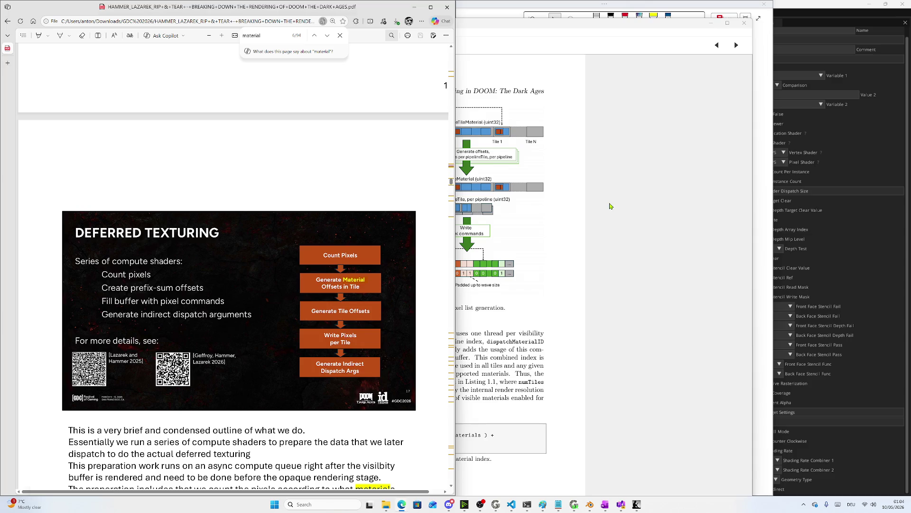
Settle the Kindle book on page 19 with Listing 1.2, then restore Gigi Viewer
click(610, 204)
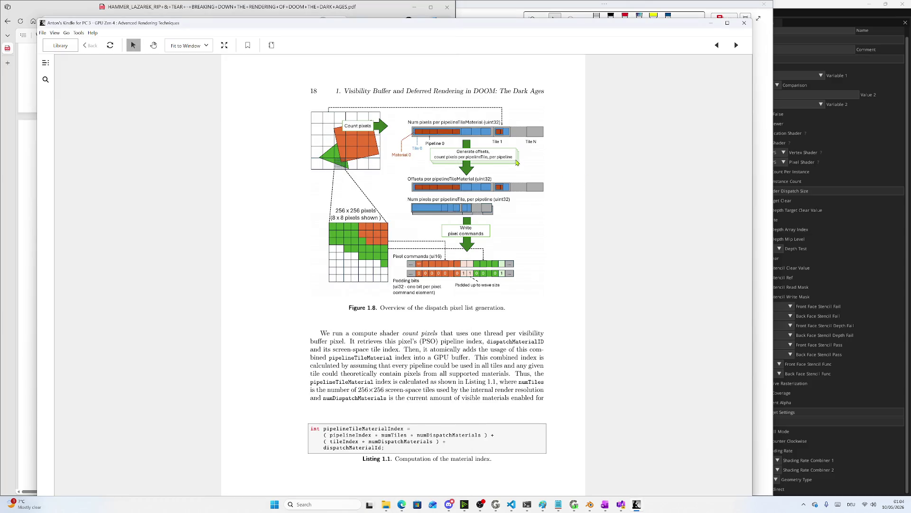
scroll(517, 169, up, 1)
scroll(513, 172, up, 1)
scroll(513, 172, down, 1)
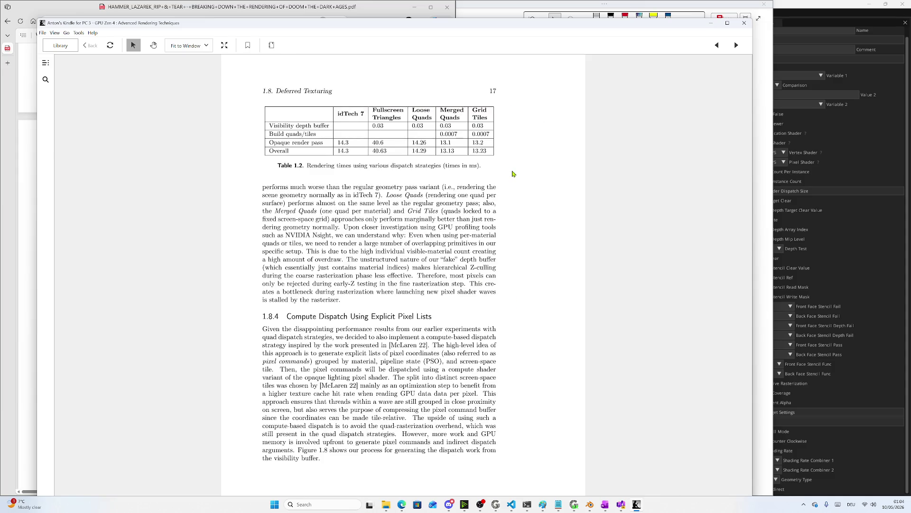
scroll(513, 173, down, 1)
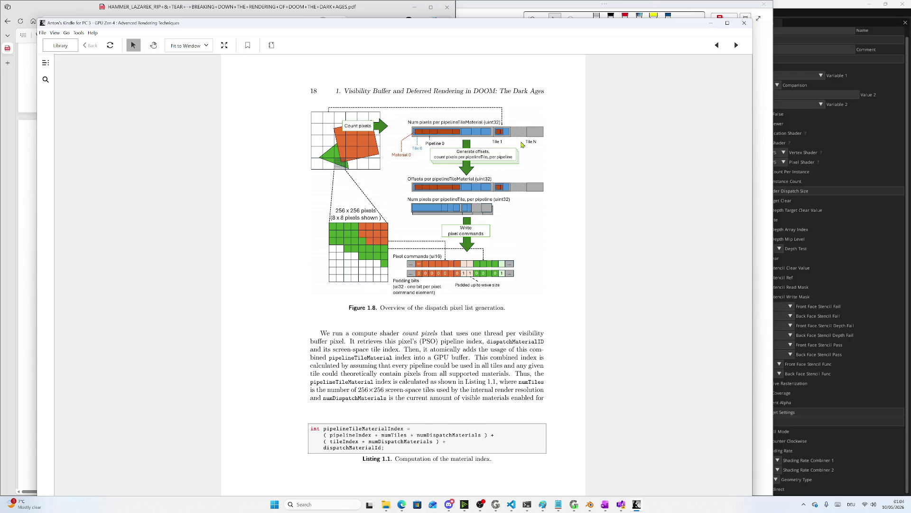
scroll(522, 145, down, 1)
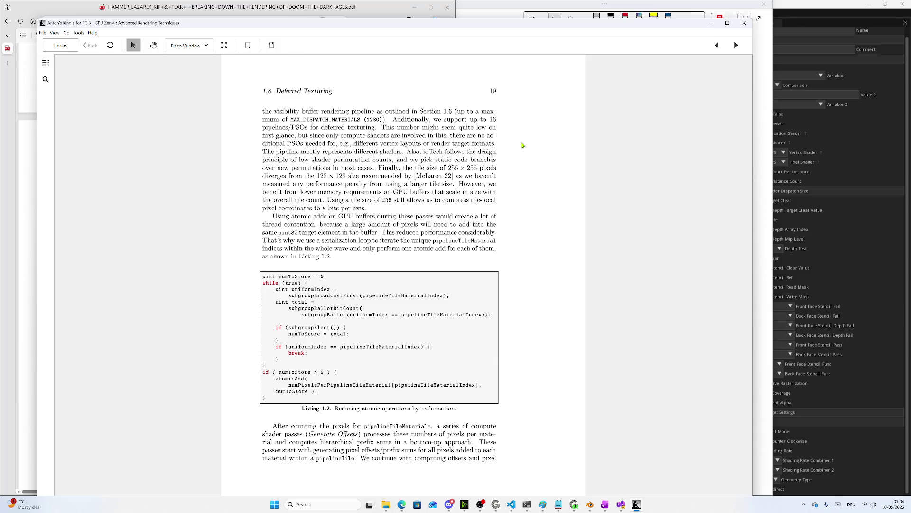
scroll(521, 144, up, 1)
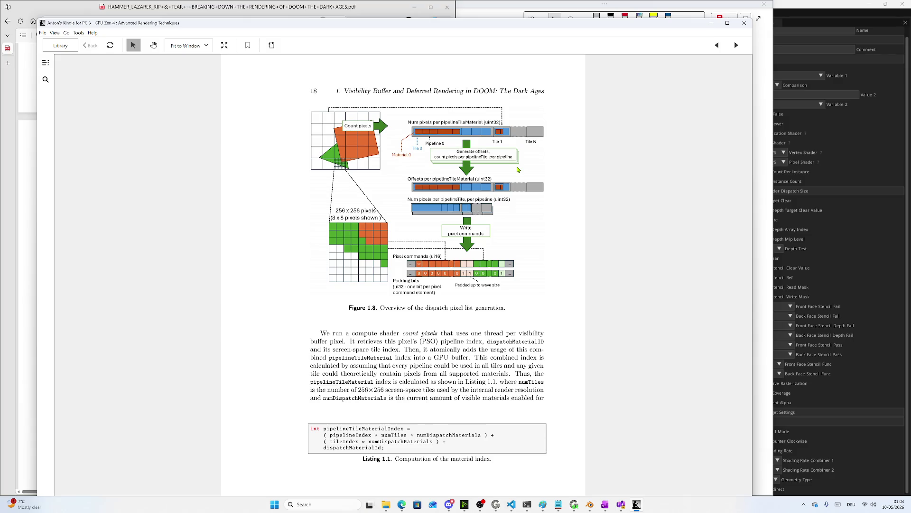
scroll(518, 169, down, 1)
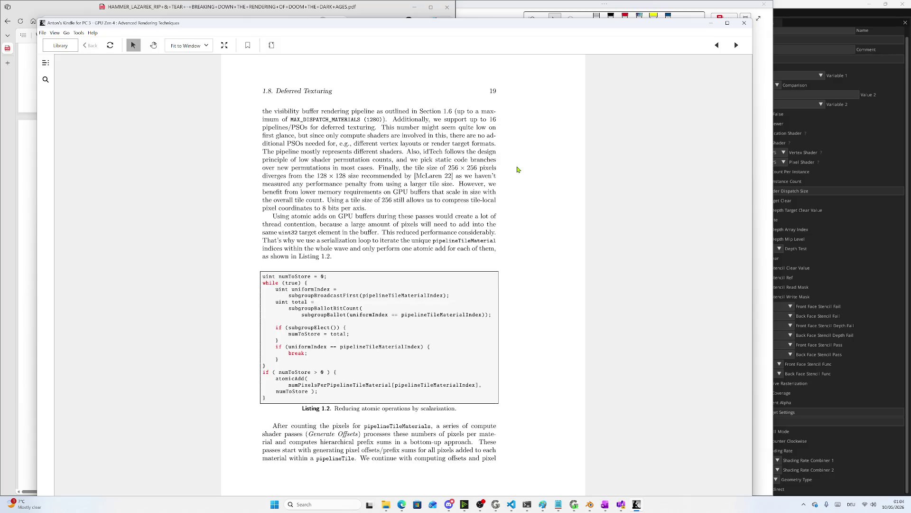
click(574, 505)
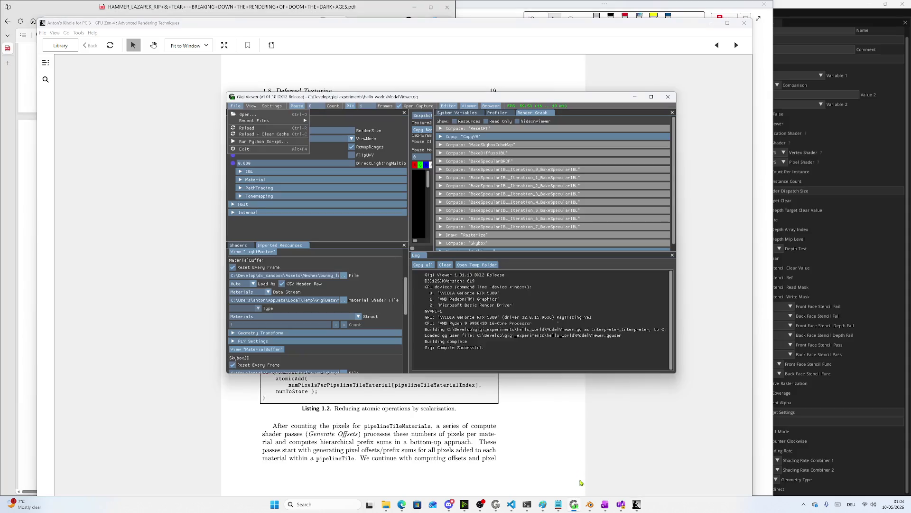
Dock the doom_render_pipeline graph editor on the right half beside the book and minimize Gigi Viewer
drag(518, 95, 584, 118)
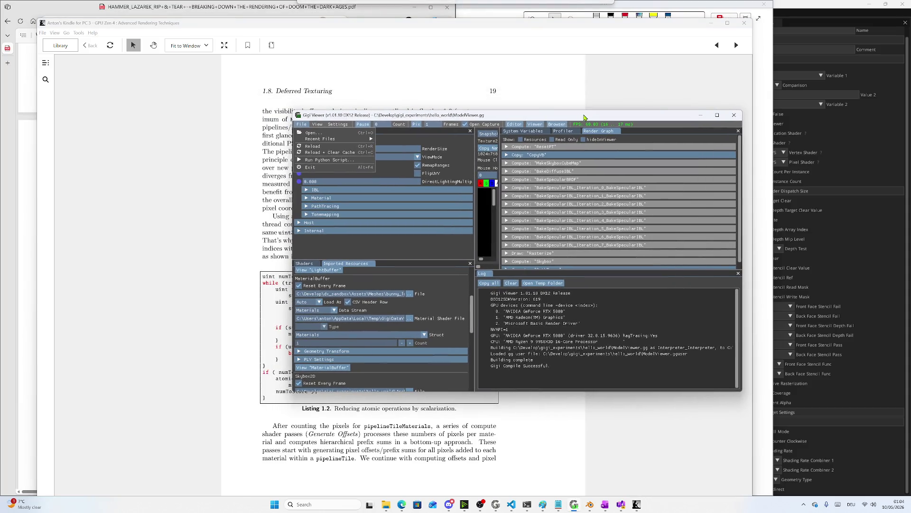
mouse_move(496, 505)
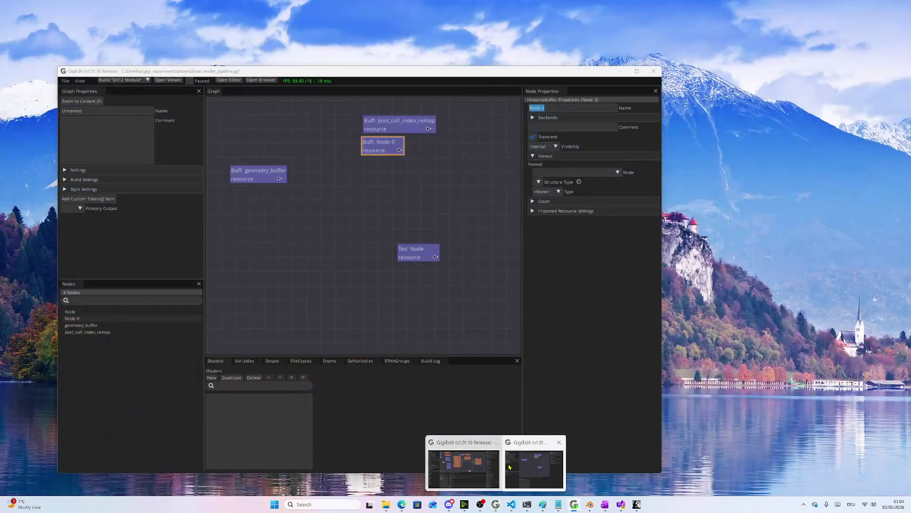
click(534, 469)
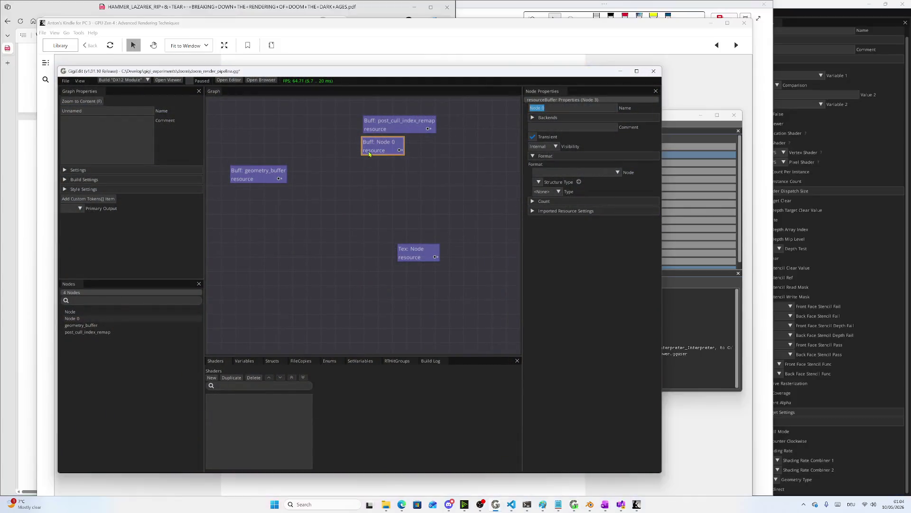
mouse_move(380, 75)
mouse_down()
mouse_move(631, 94)
mouse_move(622, 65)
mouse_up()
drag(279, 209, 524, 209)
drag(410, 118, 288, 135)
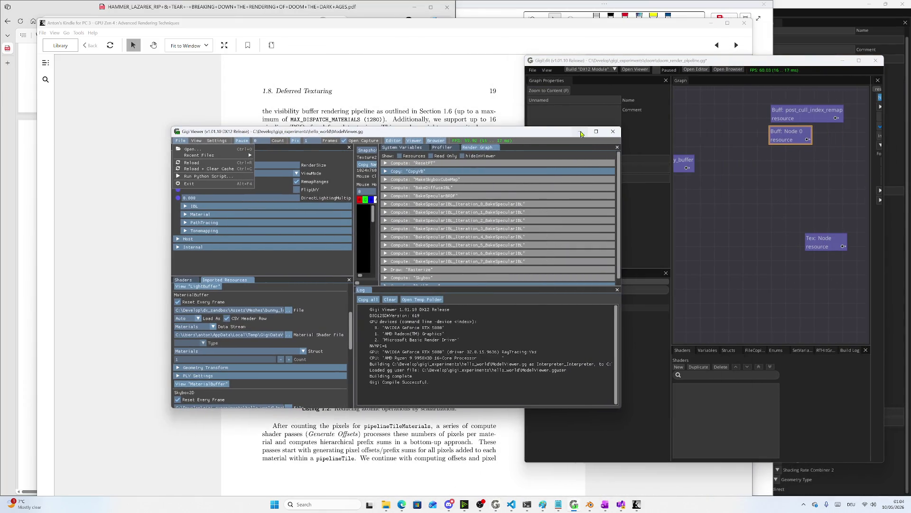
click(580, 133)
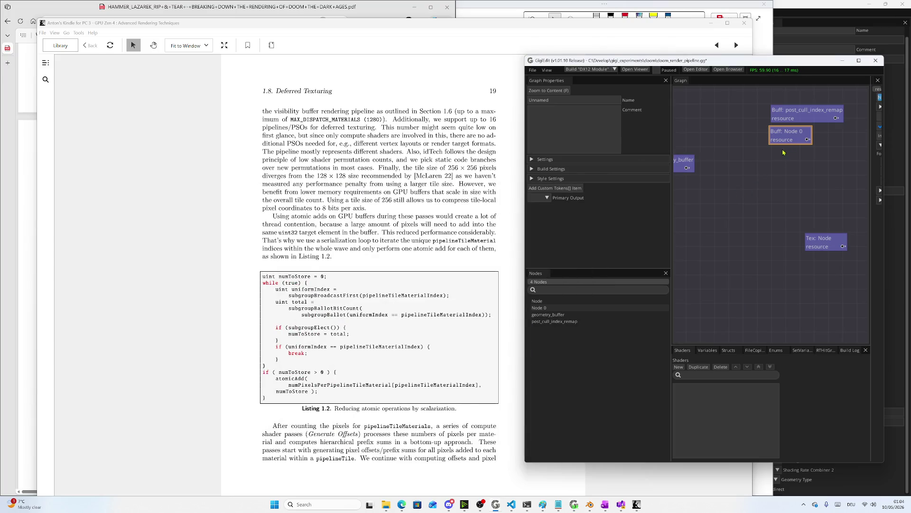
right_click(737, 290)
Add a buffer node named num_pixels_per_pipeline_tile_material and move it up-left in the graph
click(755, 300)
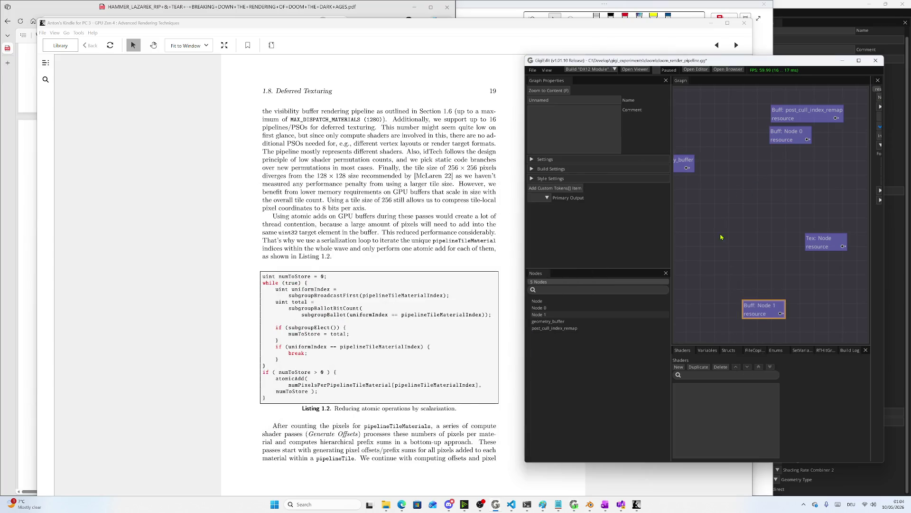
drag(671, 206, 579, 205)
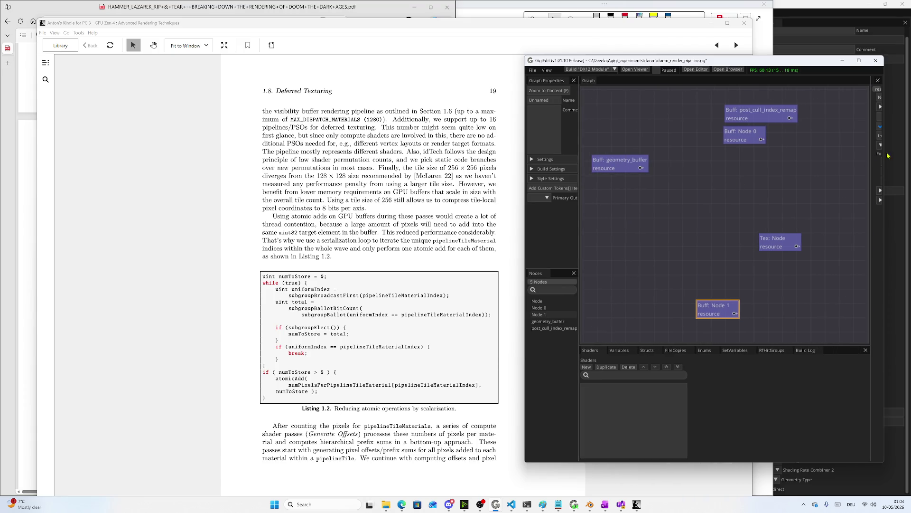
drag(870, 153, 773, 142)
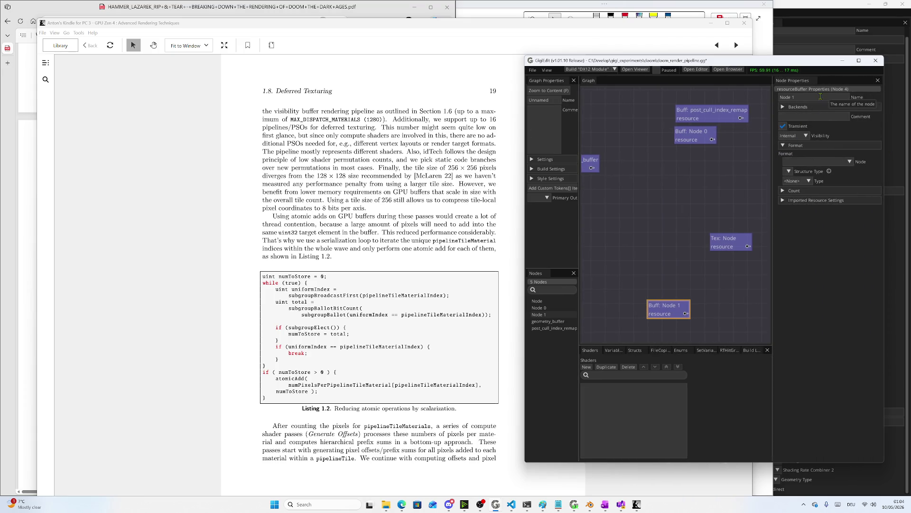
text(num_)
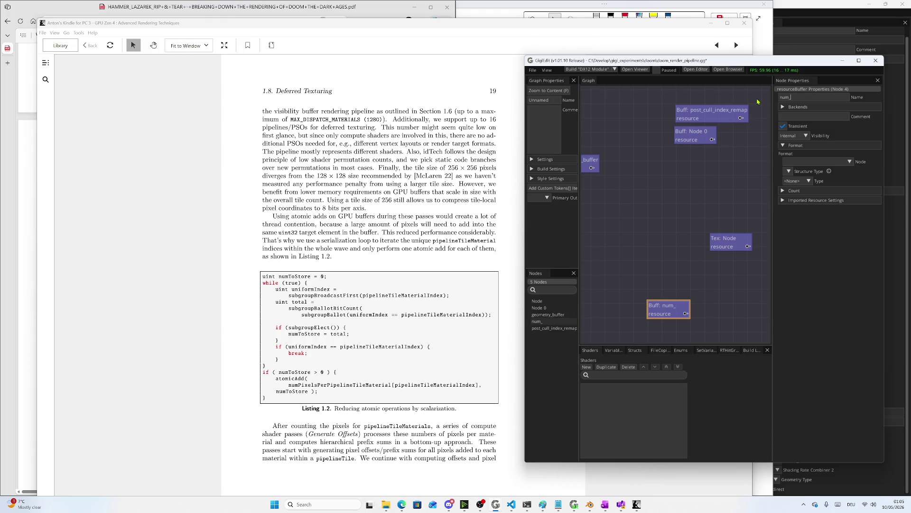
text(pixels_per_pipeline_tile_ma)
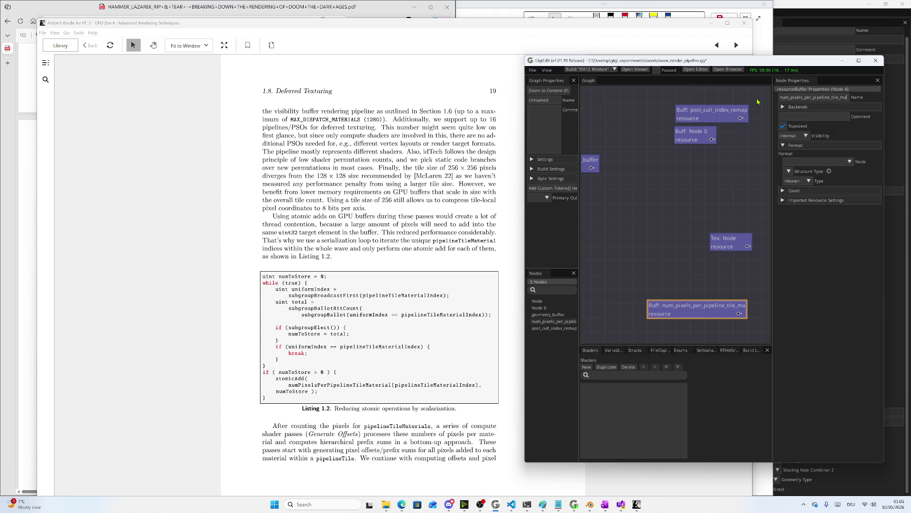
text(terial)
drag(668, 306, 614, 288)
Scroll the Kindle book back to page 18's Figure 1.8 on dispatch pixel list generation
scroll(402, 356, down, 3)
scroll(402, 356, up, 1)
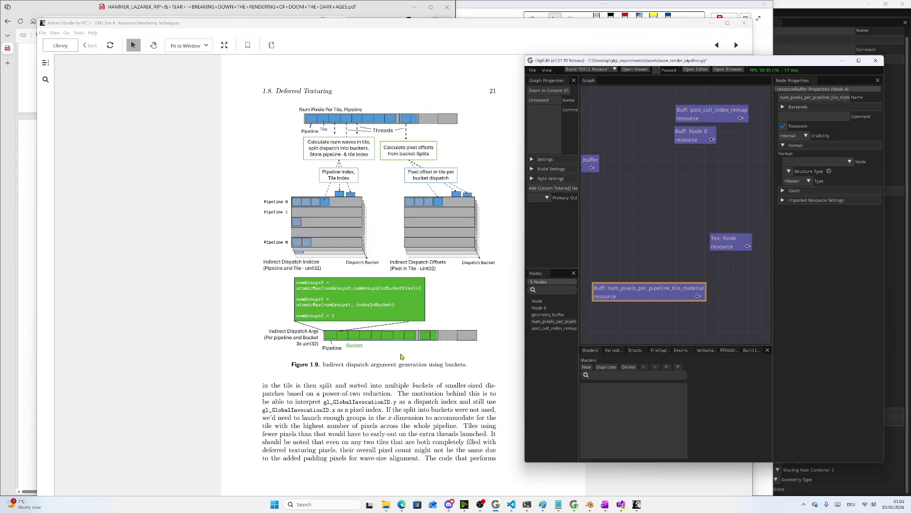
scroll(415, 340, up, 1)
scroll(421, 327, up, 1)
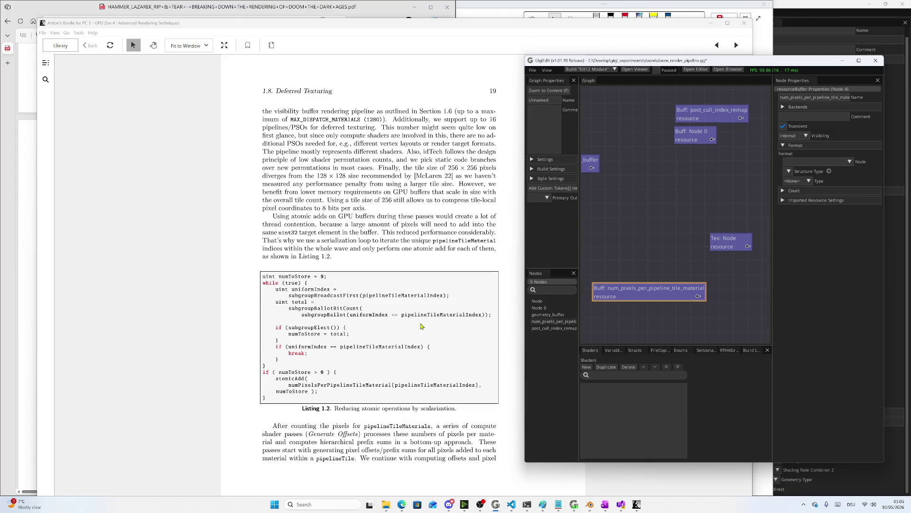
scroll(421, 326, up, 1)
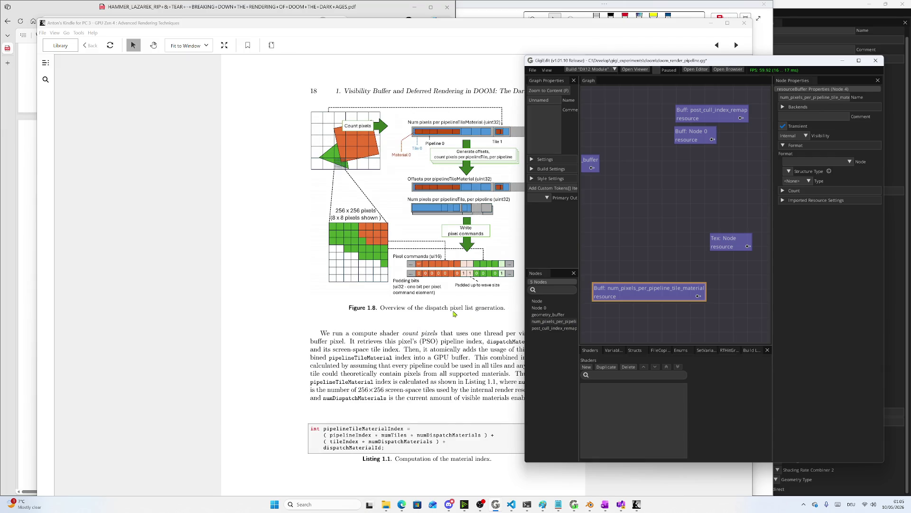
scroll(448, 314, down, 1)
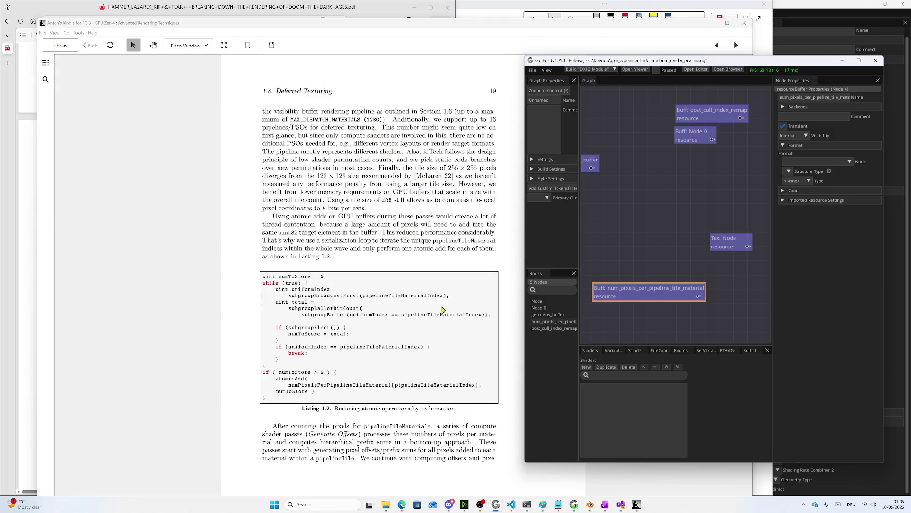
scroll(441, 309, up, 1)
right_click(592, 314)
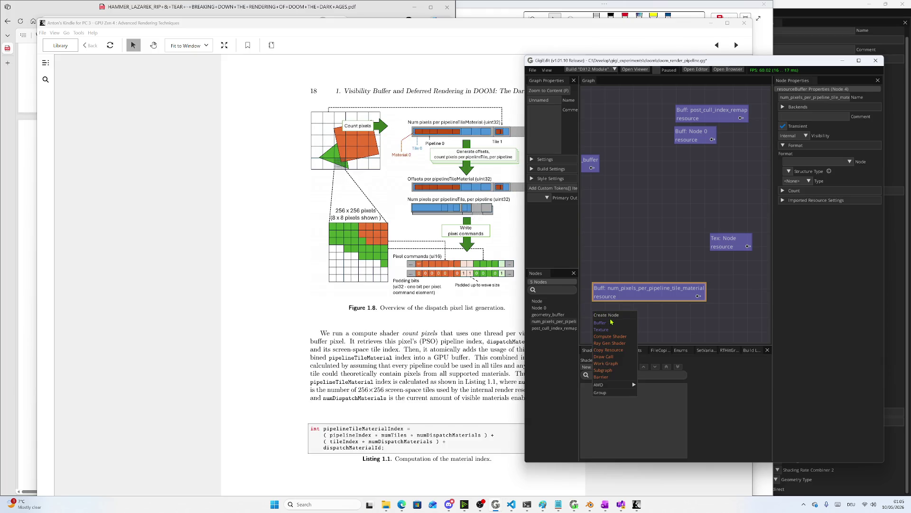
Create a buffer node named offsets_per_pipeline_tile_material and place it below num_pixels_per_pipeline_tile_material
click(605, 323)
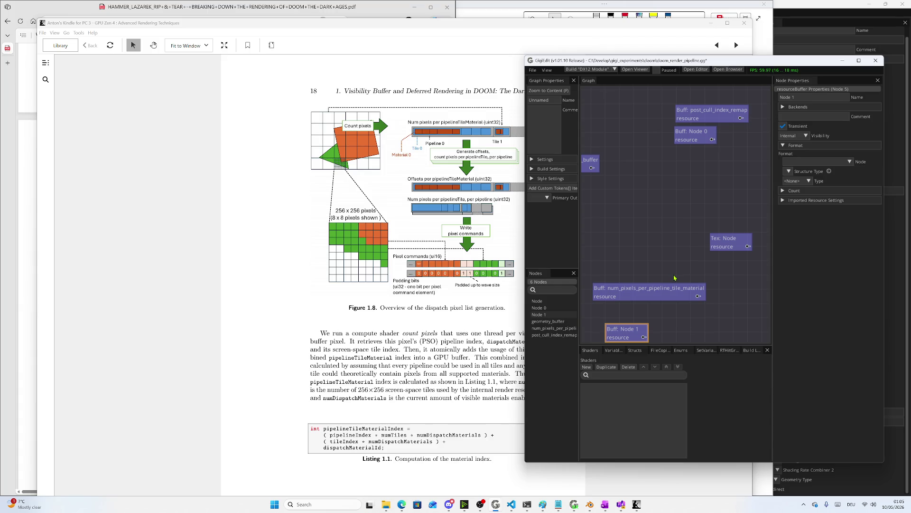
drag(811, 101, 763, 98)
text(offsets_)
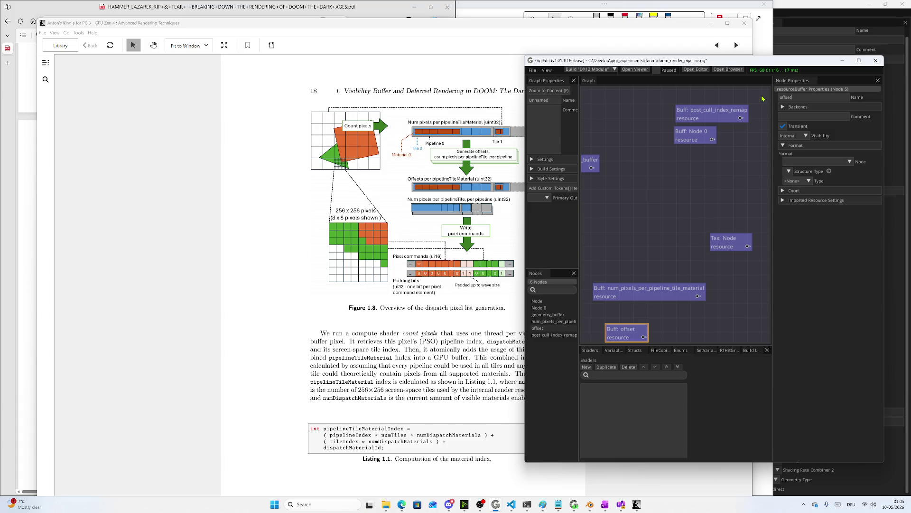
text(per_)
text(pipeline)
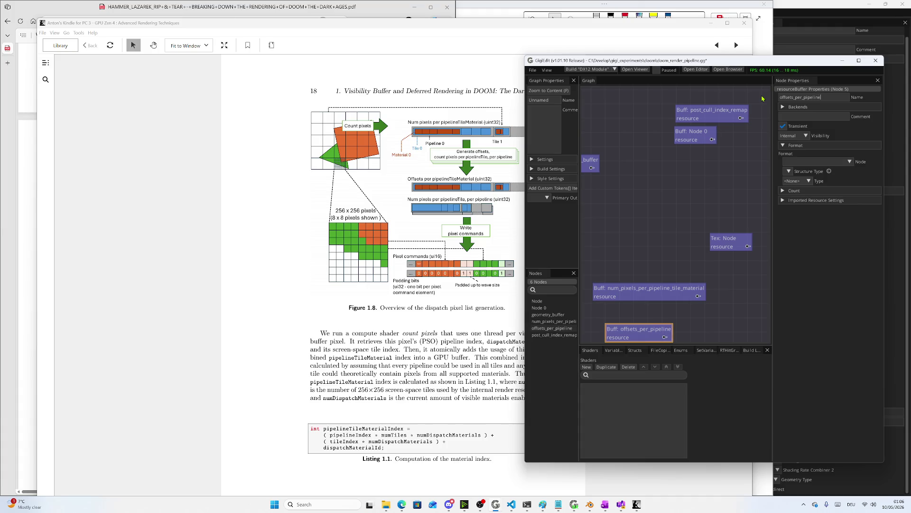
text(_ti)
text(le_materia)
text(l)
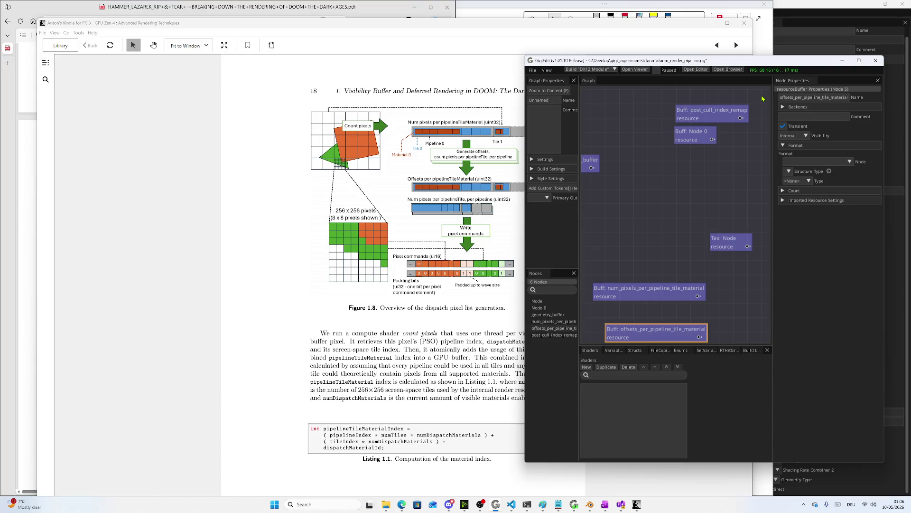
drag(682, 331, 673, 312)
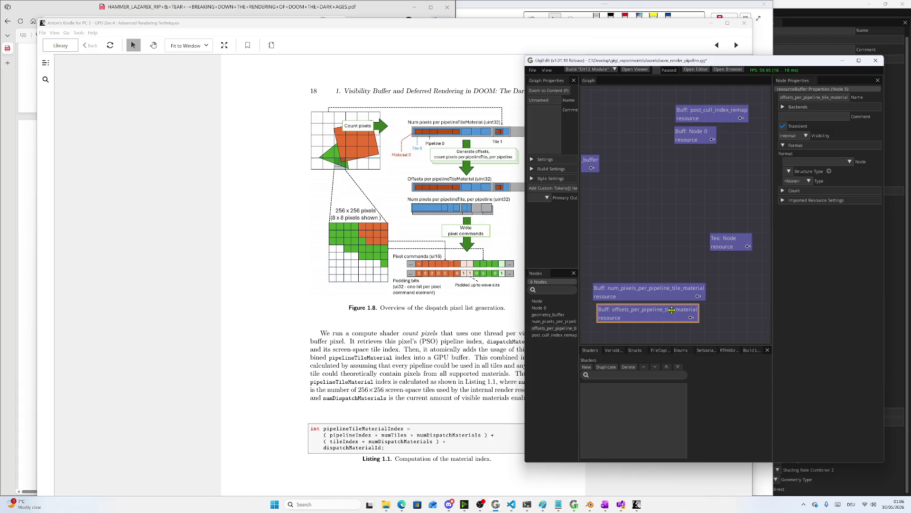
Add another buffer node and name it num_pixels_per_pipeline_tile
right_click(687, 331)
click(702, 340)
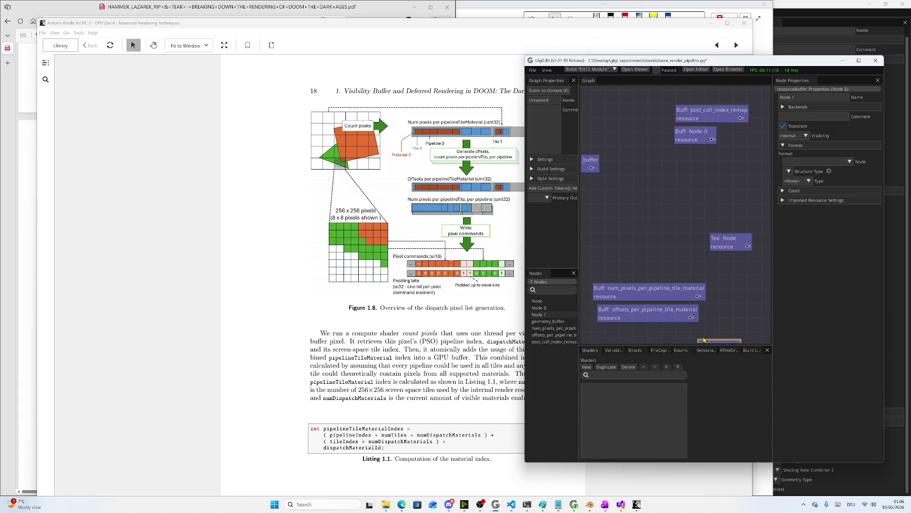
click(814, 98)
text(num_pix)
text(els_)
text(per_)
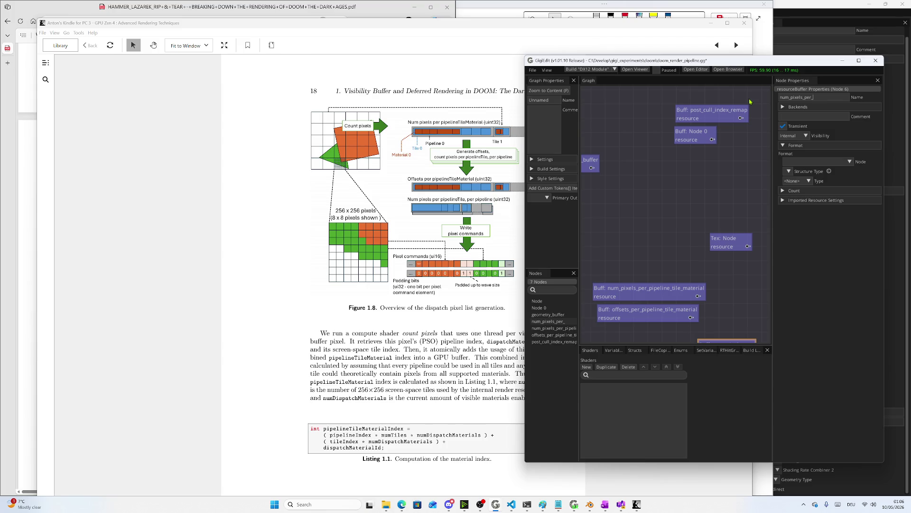
text(pipeline_tile)
Enlarge the graph area and place num_pixels_per_pipeline_tile under the offsets buffer
drag(668, 346, 668, 379)
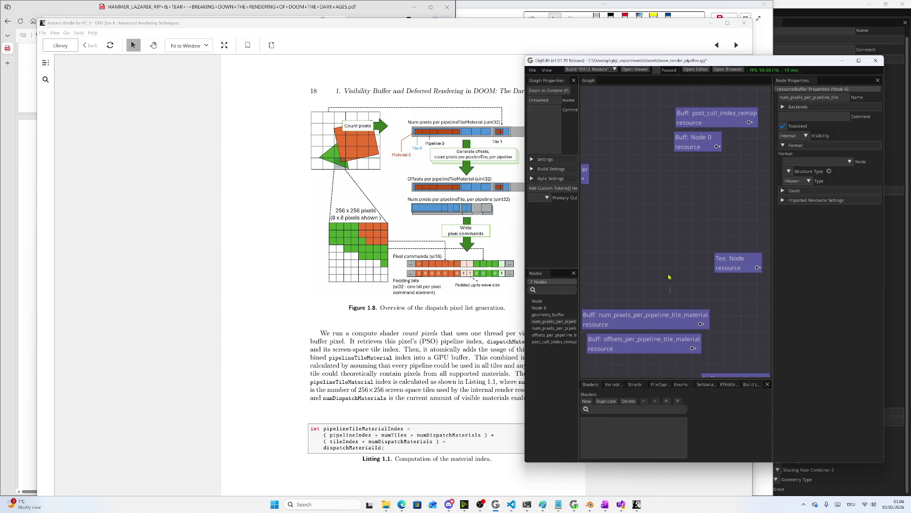
drag(673, 281, 688, 186)
mouse_move(712, 283)
mouse_down()
mouse_move(638, 284)
mouse_move(616, 273)
mouse_move(628, 277)
mouse_move(631, 225)
mouse_up()
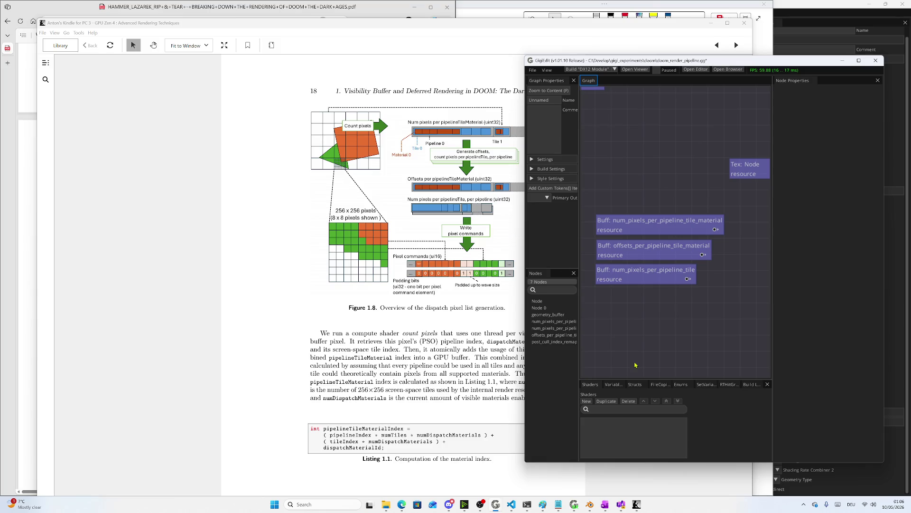
right_click(643, 337)
Add a buffer node and name it pixel_commands
click(655, 348)
mouse_move(672, 348)
mouse_down()
mouse_move(629, 311)
mouse_move(612, 310)
mouse_up()
click(613, 308)
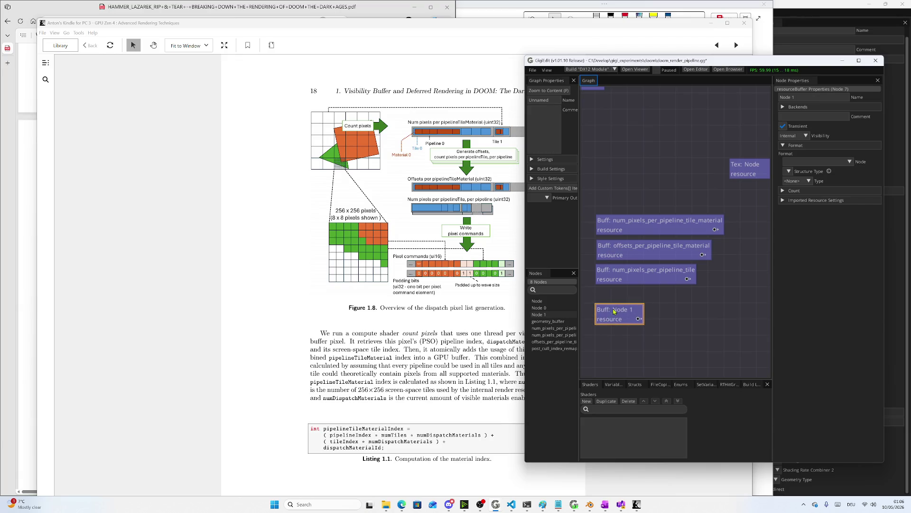
click(822, 96)
text(pixel)
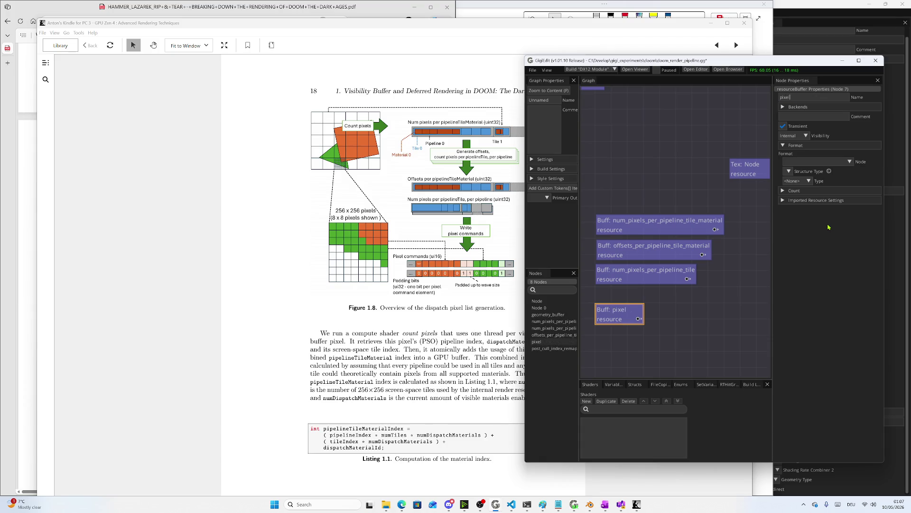
text(_comman)
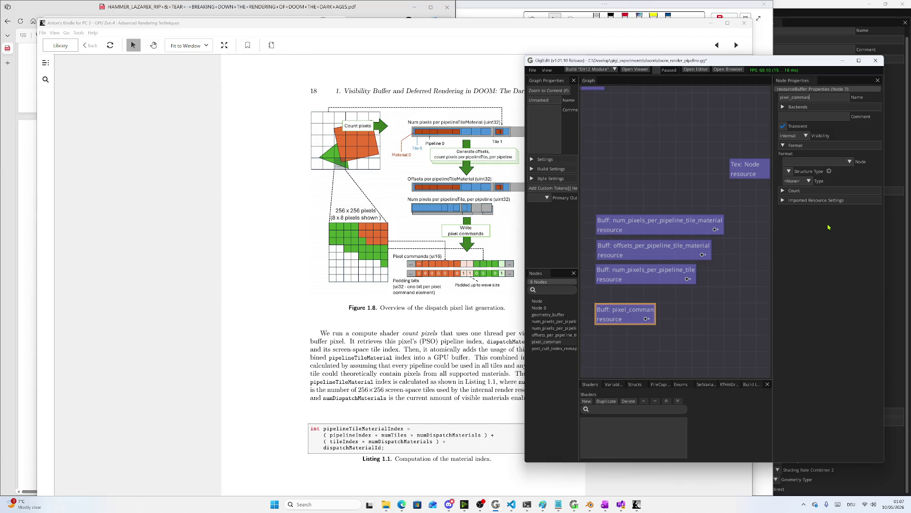
text(ds)
Add another buffer node, Node 1, directly beneath pixel_commands
right_click(634, 333)
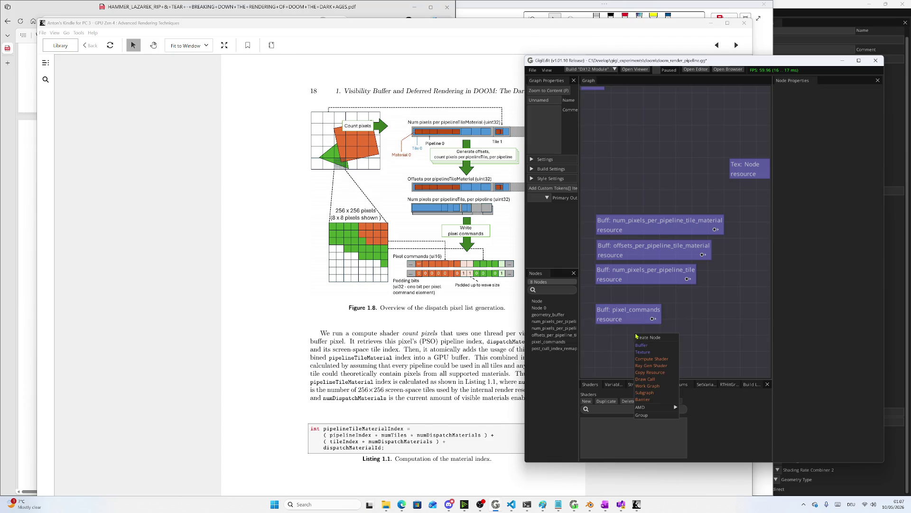
click(658, 342)
drag(658, 350, 606, 338)
Replace the ninth buffer's name Node 1 with pixel_commands_padding_bits
click(787, 97)
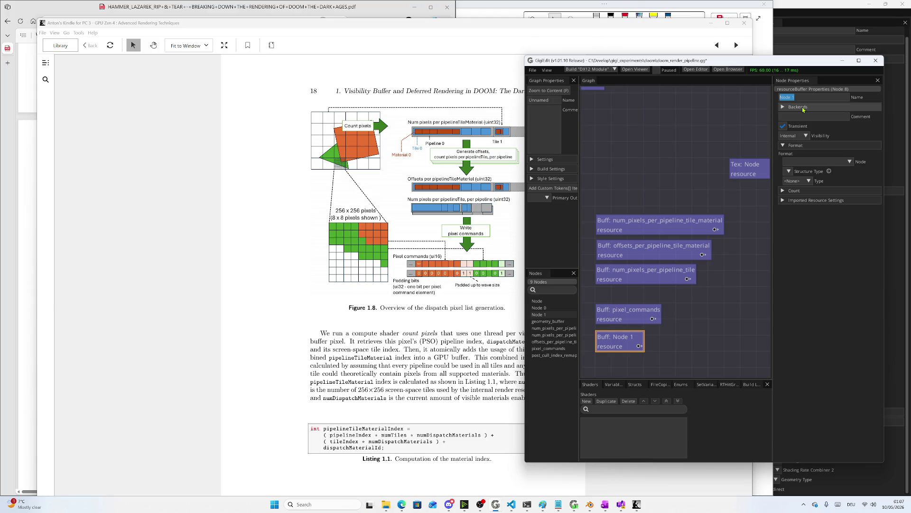
text(p)
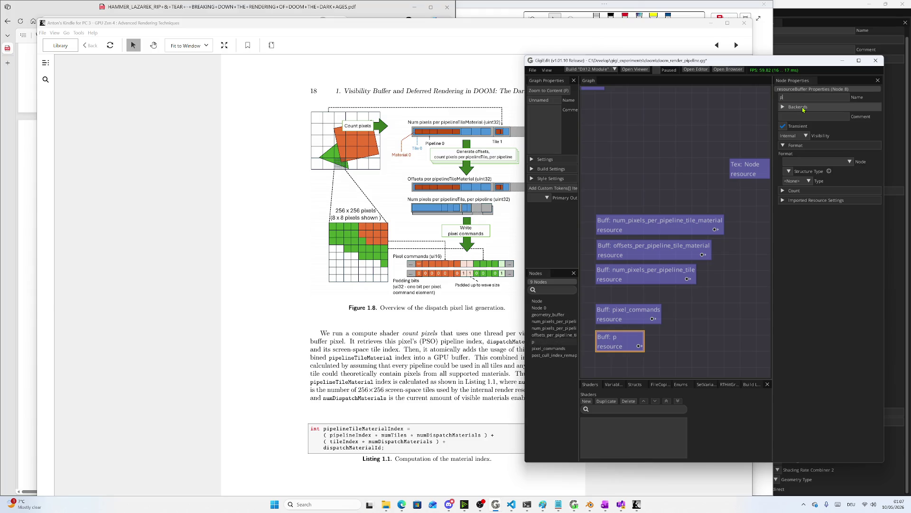
key(BackSpace)
text(pixel_commands_)
text(pa)
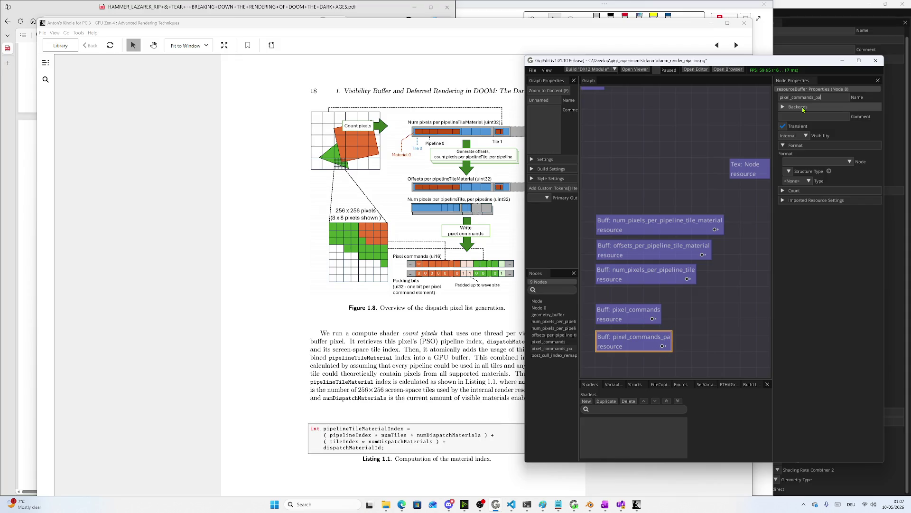
text(dding_bits)
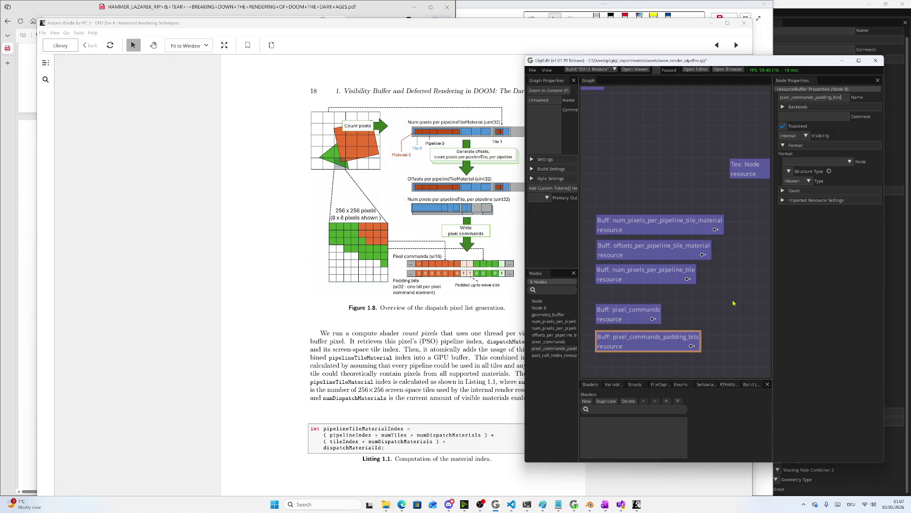
Shift both pixel_commands buffers down-right and move num_pixels_per_pipeline_tile_material up
drag(591, 298, 710, 355)
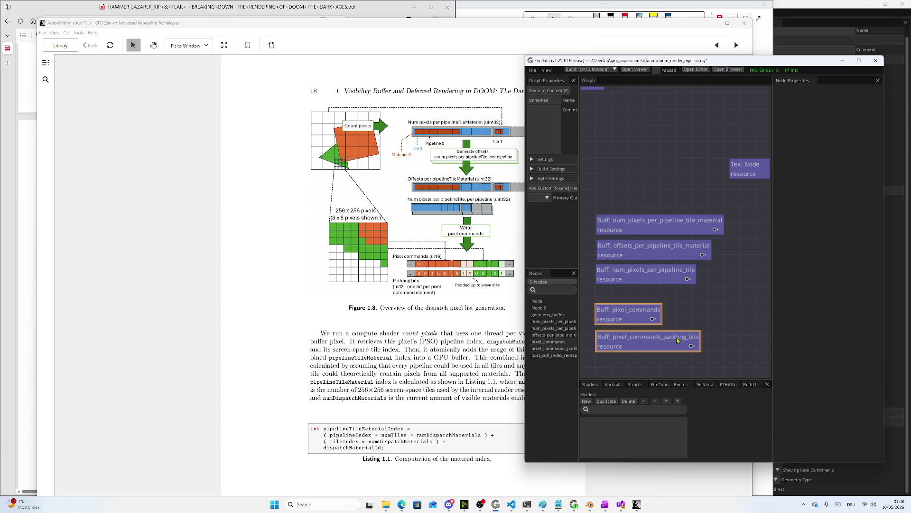
drag(672, 340, 673, 347)
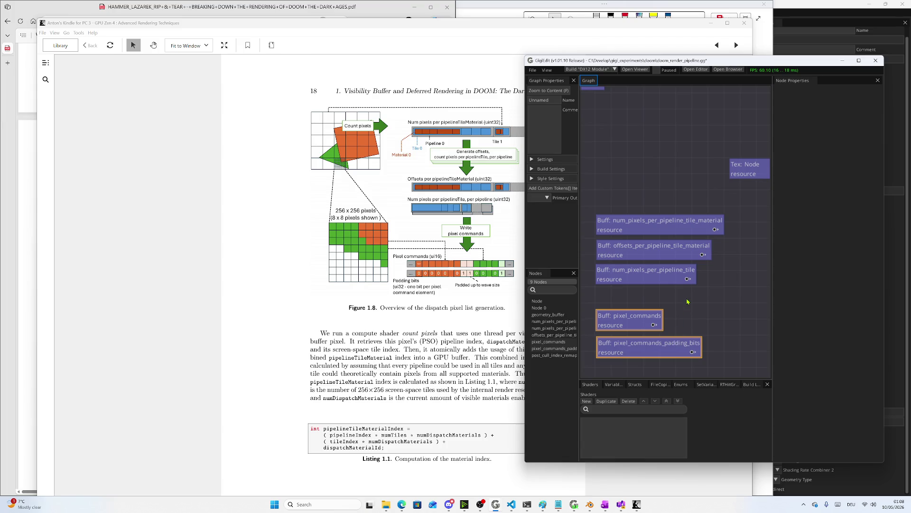
drag(663, 229, 665, 206)
Move the texture node up-left, then select the offsets and tile buffers and zoom out
drag(746, 166, 665, 109)
click(665, 109)
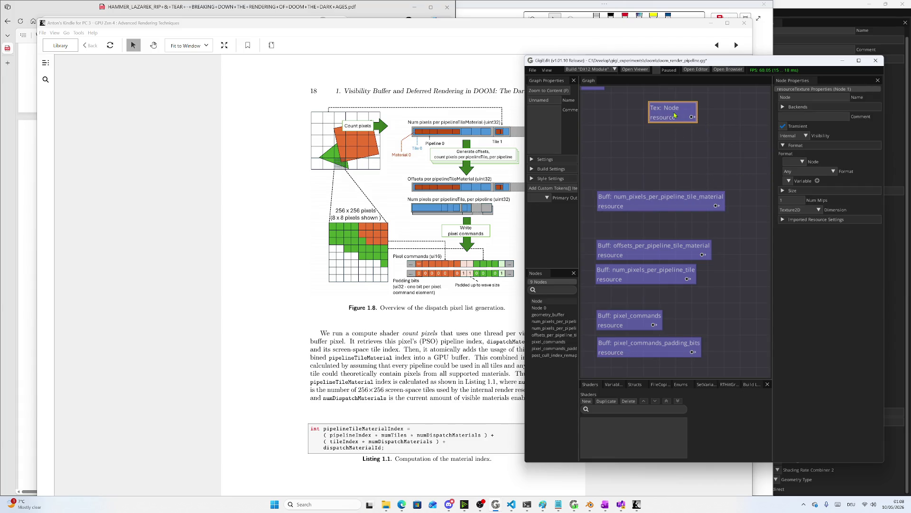
drag(591, 236, 725, 309)
scroll(694, 304, down, 2)
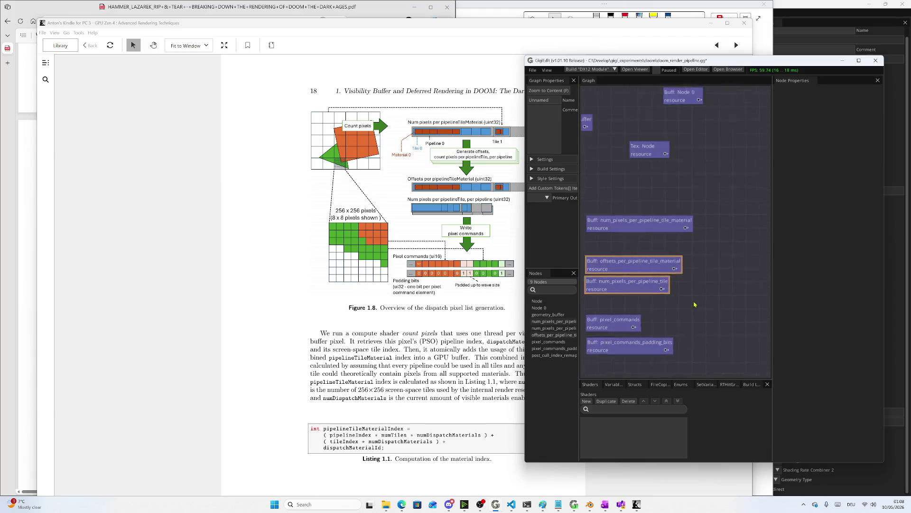
Add compute shader node CS: Node 1, centre it in view, and create a new shader, NewShader
right_click(720, 257)
click(728, 284)
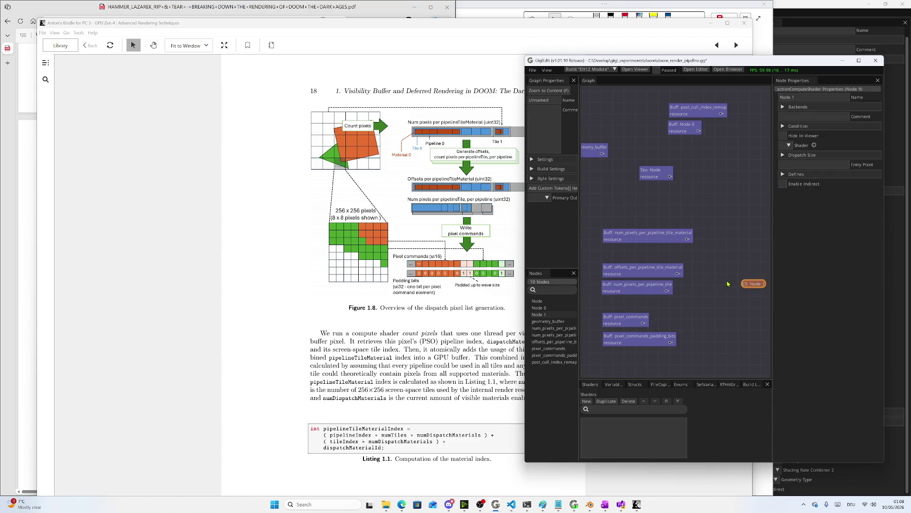
drag(752, 282, 726, 257)
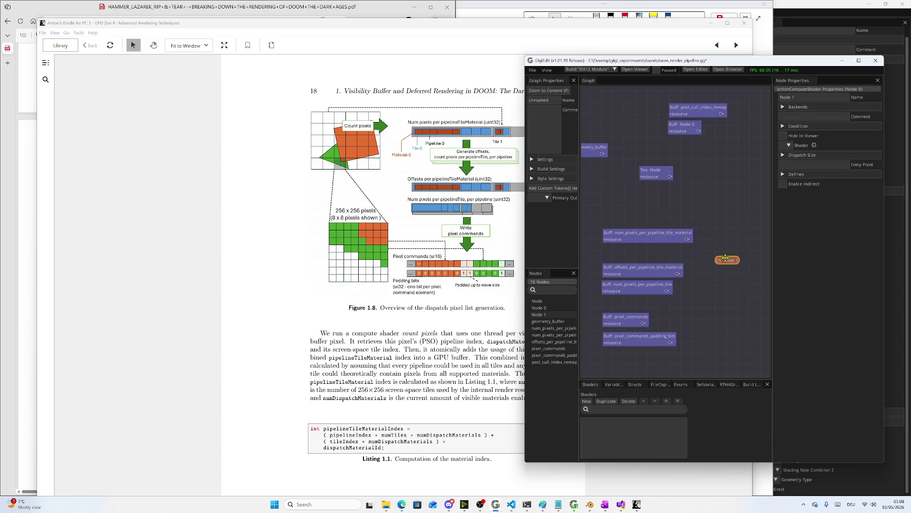
scroll(719, 280, up, 2)
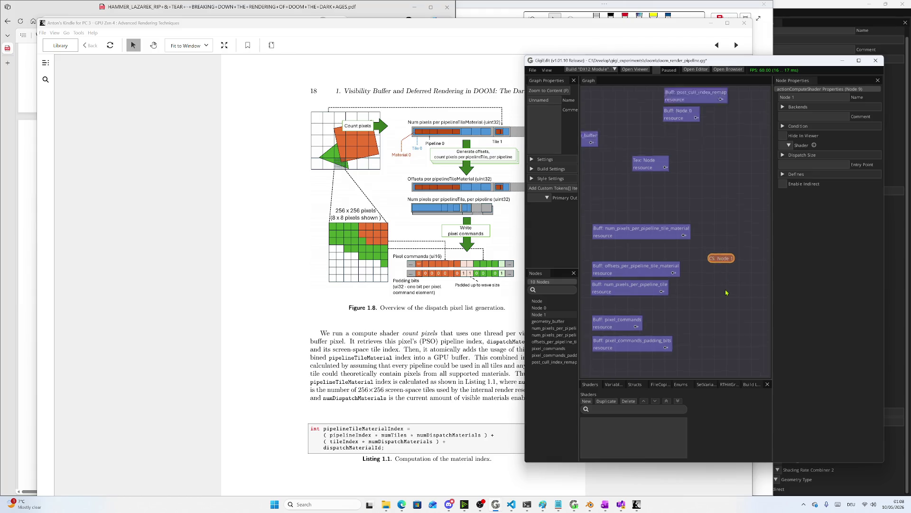
mouse_move(719, 279)
mouse_down()
mouse_move(684, 268)
mouse_move(699, 230)
mouse_up()
mouse_move(714, 270)
mouse_down()
mouse_move(720, 282)
mouse_move(706, 275)
mouse_up()
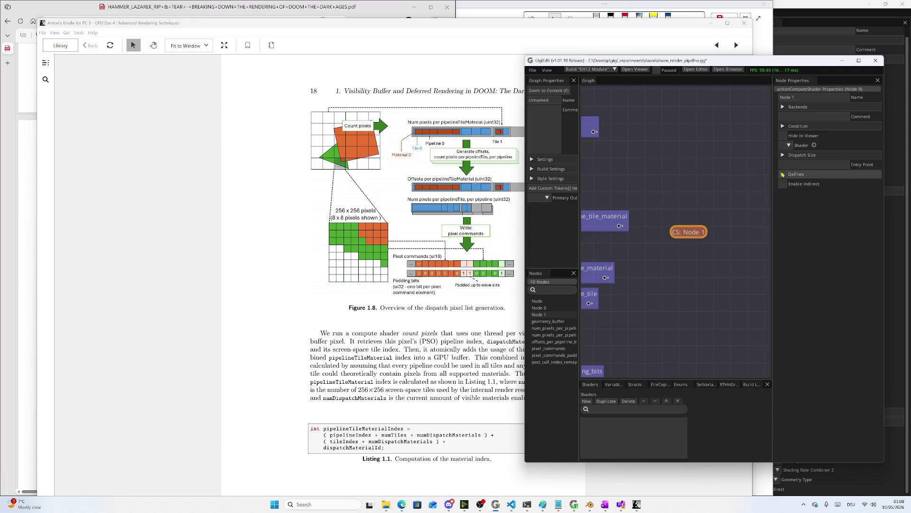
click(782, 156)
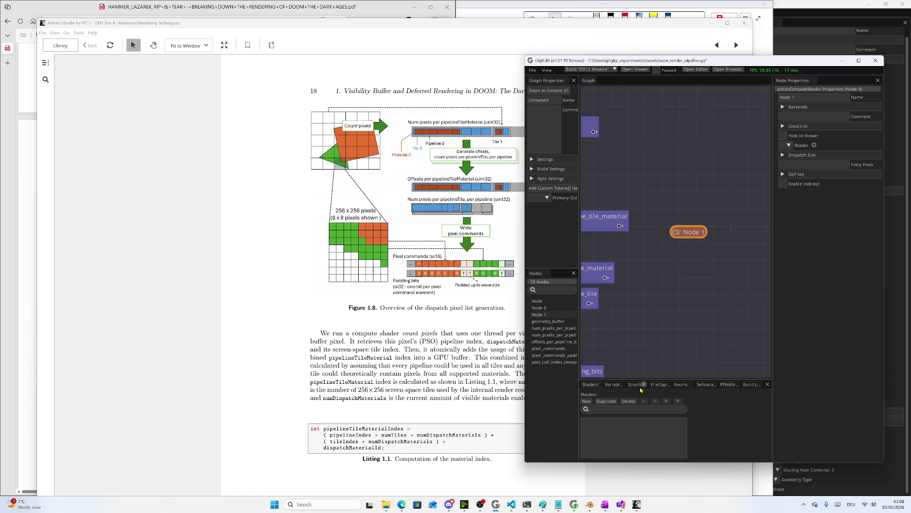
click(587, 401)
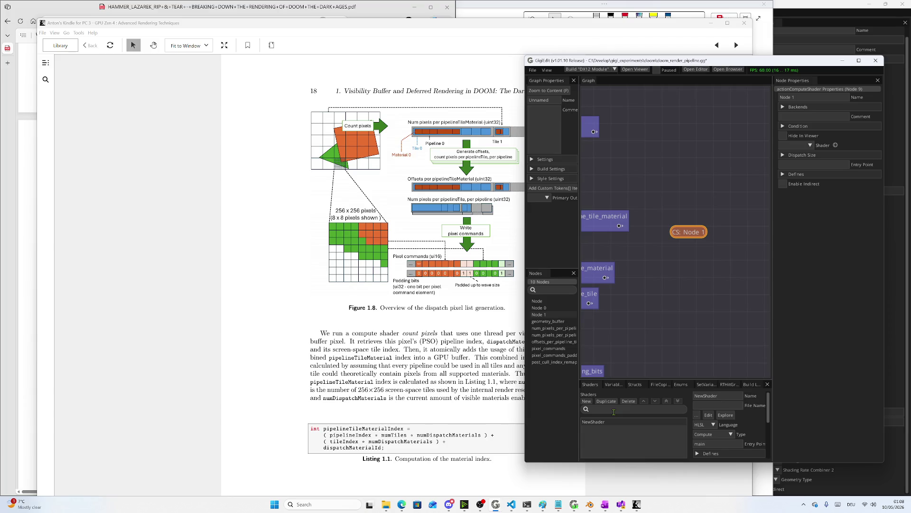
Select the NewShader placeholder name and begin replacing it
double_click(693, 396)
text(vi)
scroll(497, 367, up, 1)
scroll(492, 365, up, 2)
scroll(492, 366, up, 1)
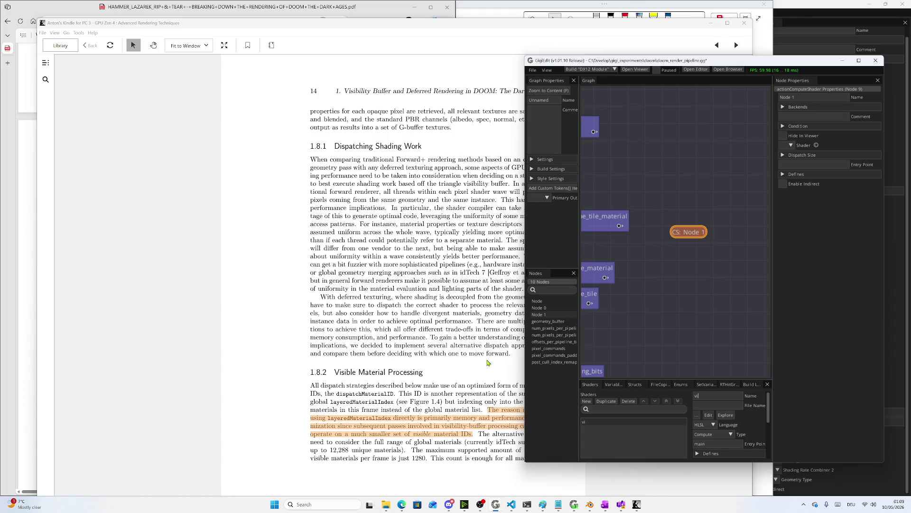
scroll(487, 363, down, 1)
scroll(487, 362, down, 3)
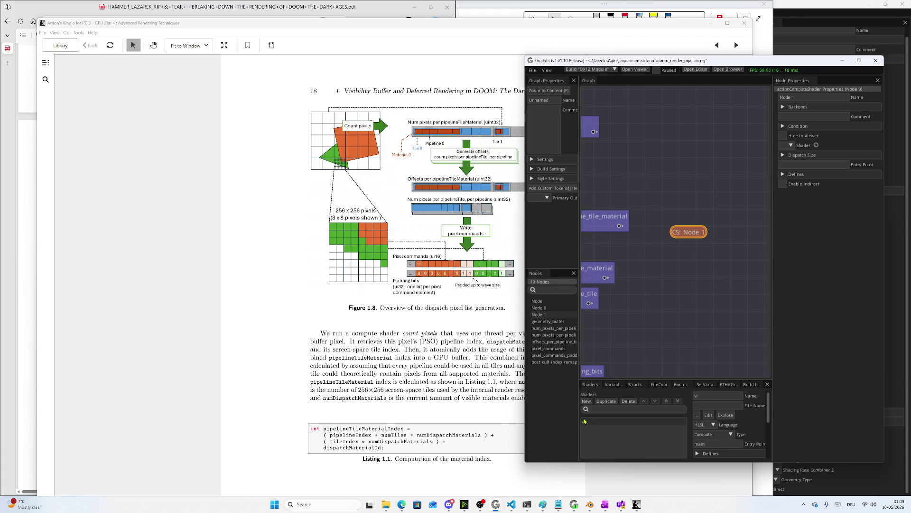
Name the shader deffered_texturing_count_pixels_per_pipeline_tile and confirm the edit
double_click(695, 395)
text(d)
scroll(408, 378, up, 4)
scroll(408, 378, up, 1)
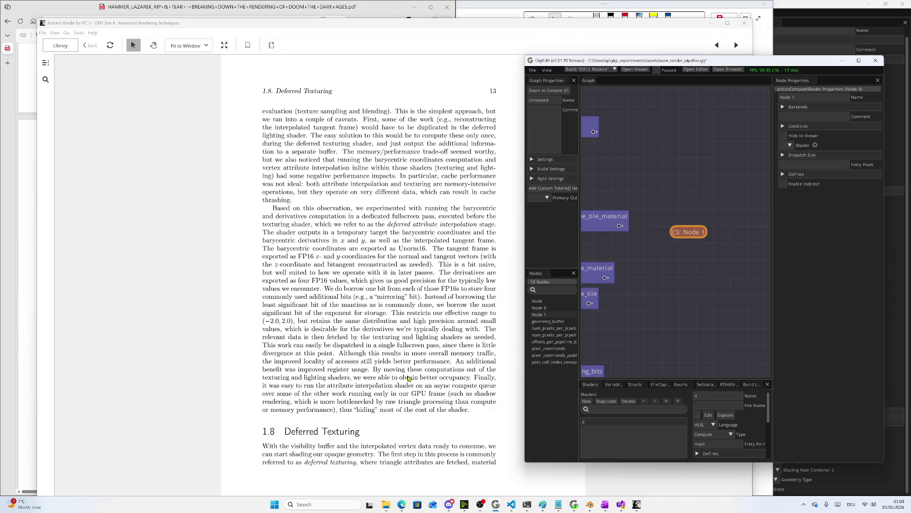
text(effere)
text(d)
scroll(437, 374, down, 3)
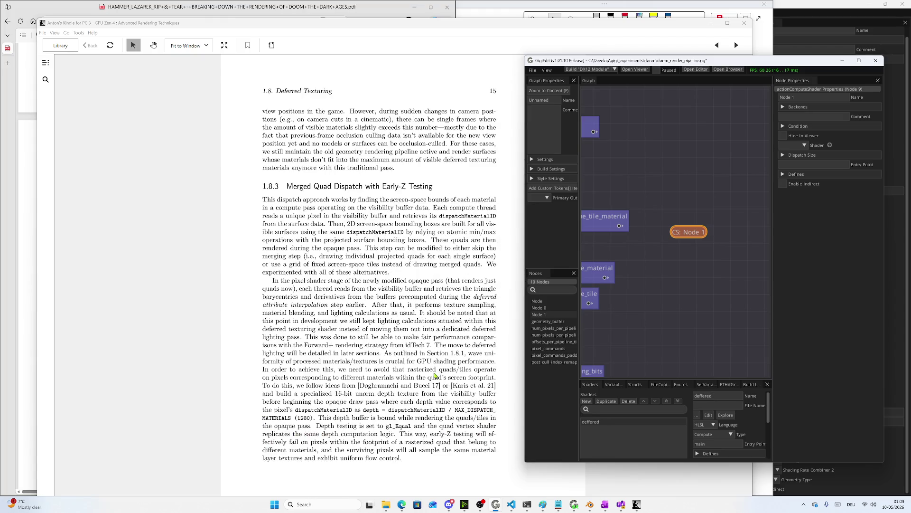
scroll(435, 375, down, 1)
scroll(435, 375, down, 1)
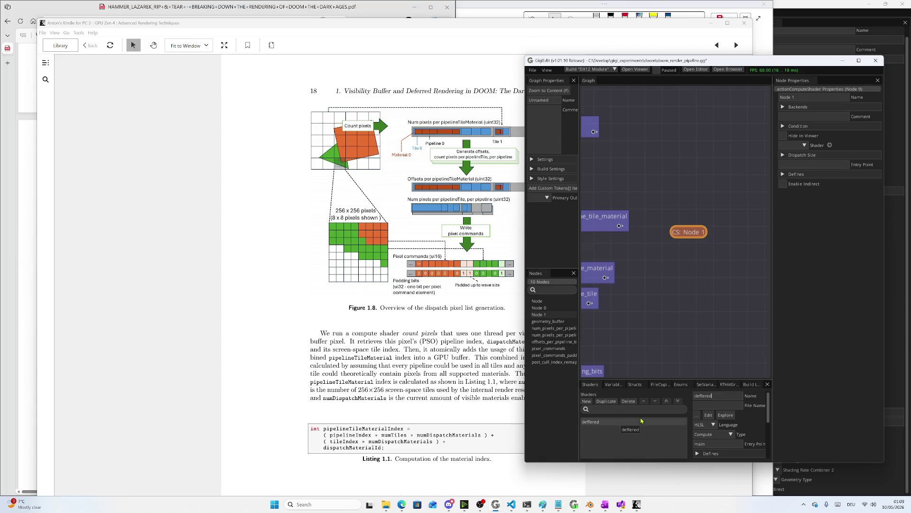
text(_texture)
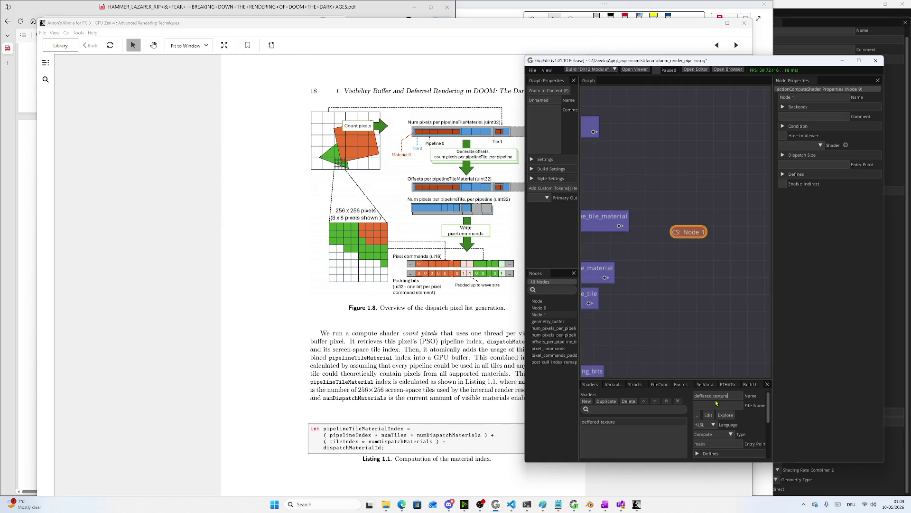
key(BackSpace)
text(ing_)
text(cound_pixels_per)
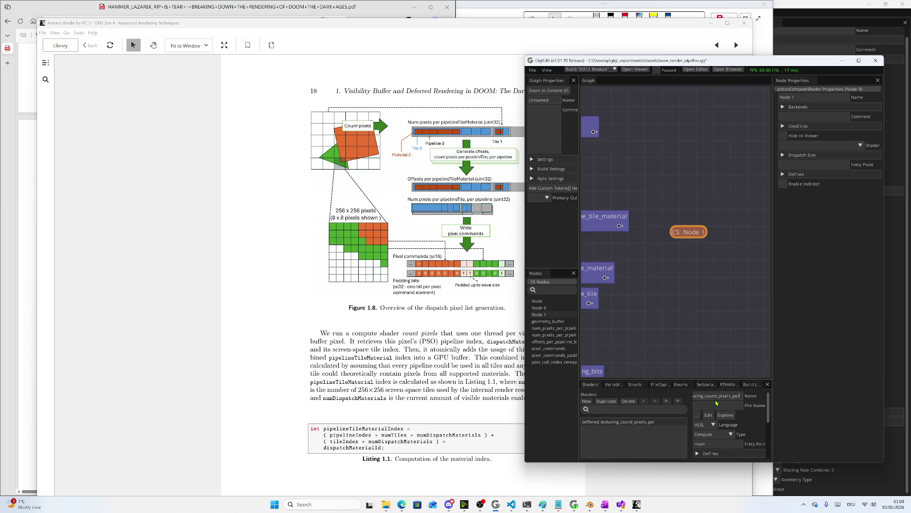
text(_pipelin)
text(effered_texturing_coun)
click(717, 403)
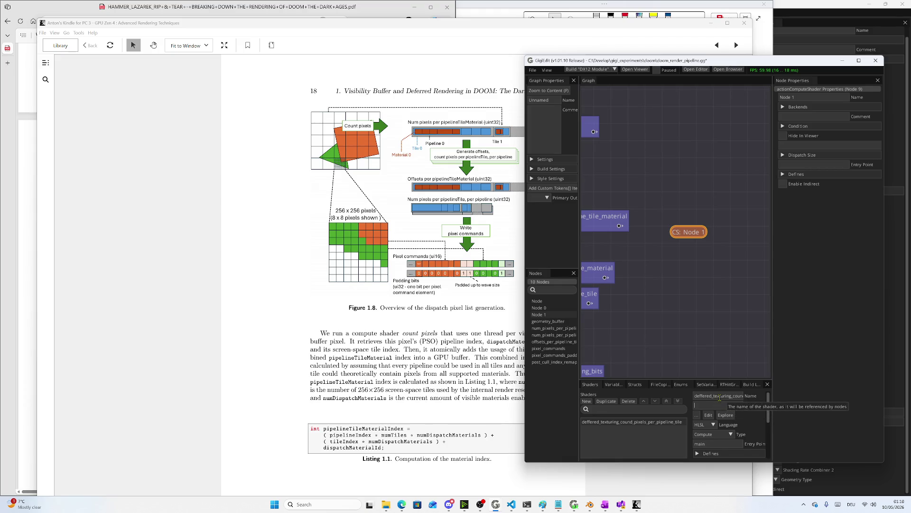
Set the shader's file name to deffered_texturing.hlsl
drag(731, 398, 692, 399)
key(ctrl+c)
click(695, 406)
key(ctrl+v)
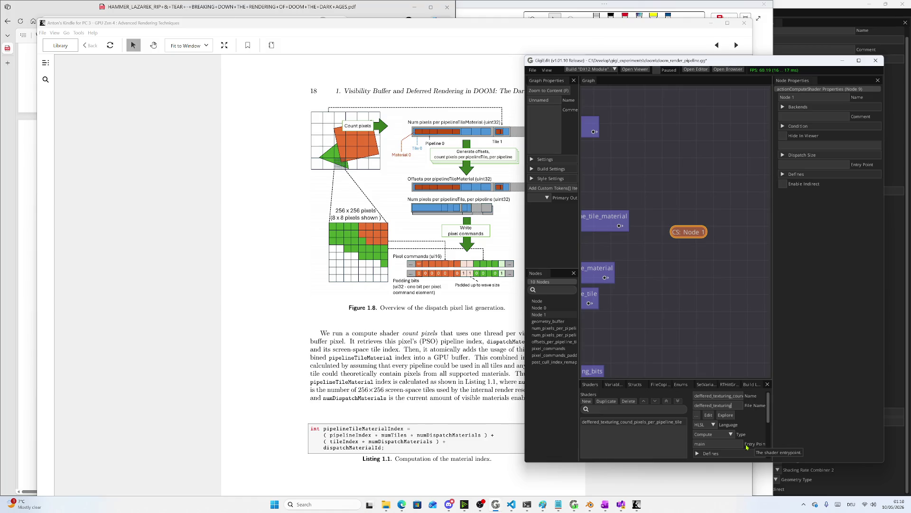
Set the entry point to deffered_texturing_count_pixels_per_pipeline_tile
drag(723, 379, 714, 311)
double_click(711, 326)
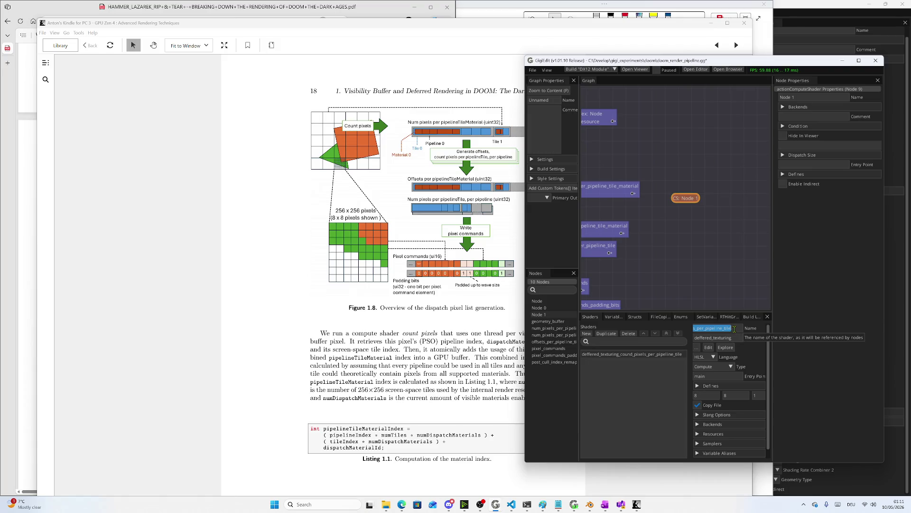
key(Tab)
key(Tab)
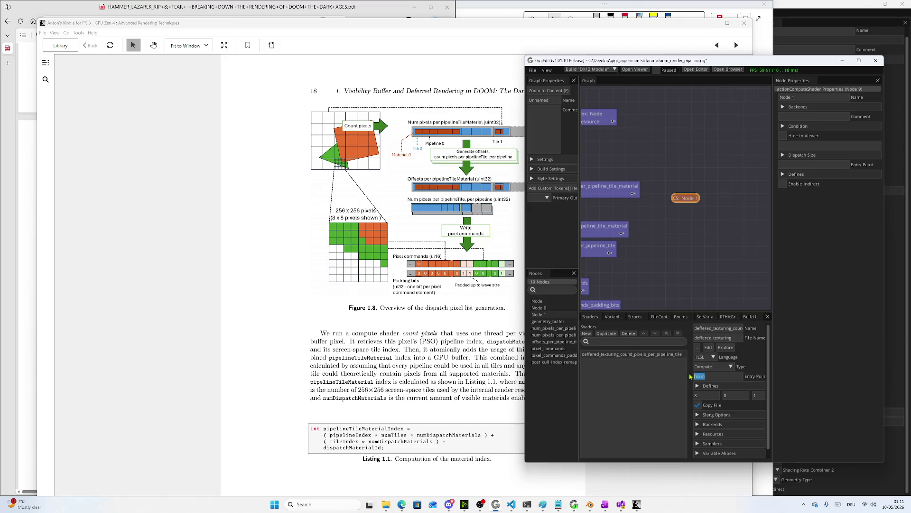
key(ctrl+v)
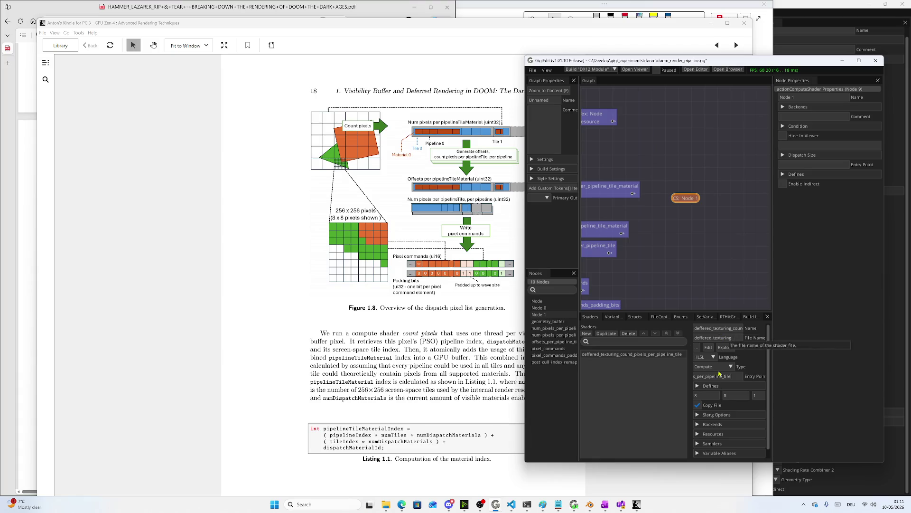
mouse_move(716, 376)
mouse_down()
mouse_move(759, 376)
mouse_move(689, 380)
mouse_move(753, 379)
mouse_move(699, 377)
mouse_up()
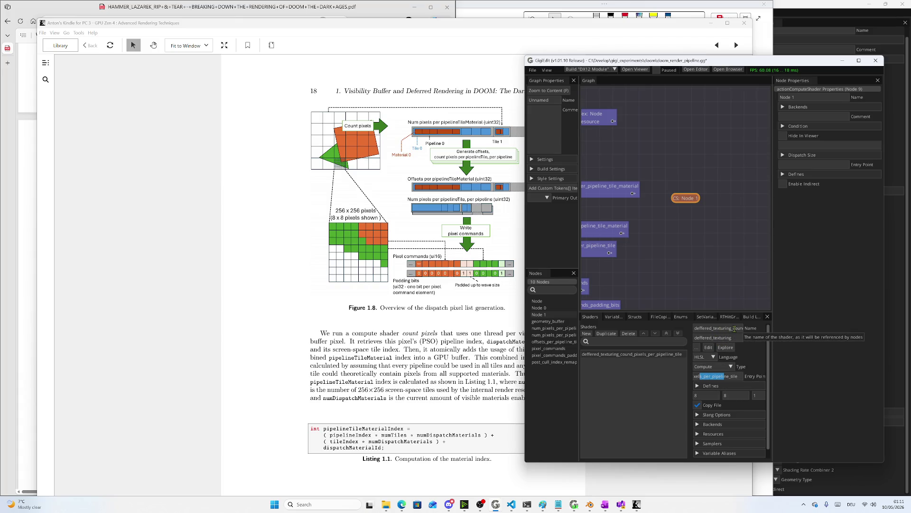
Shorten the shader name to deffered_texturing
drag(735, 328, 760, 331)
key(ctrl+v)
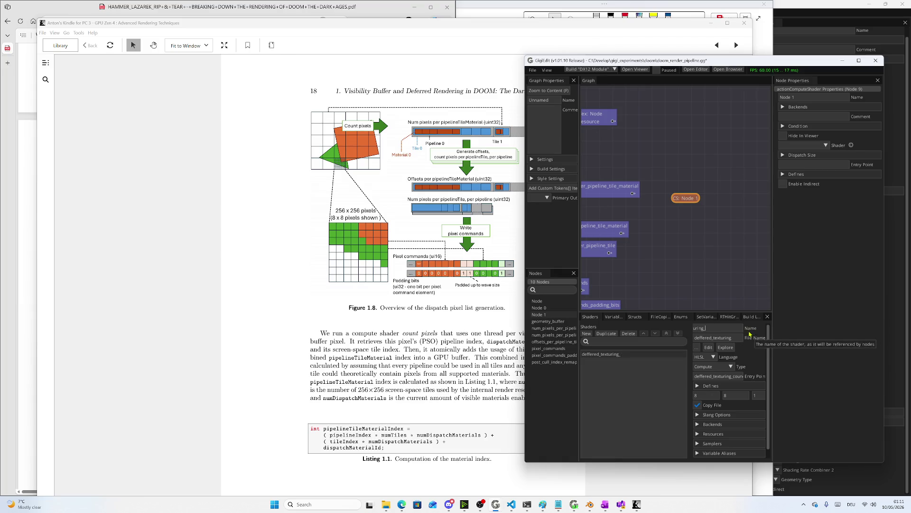
click(738, 337)
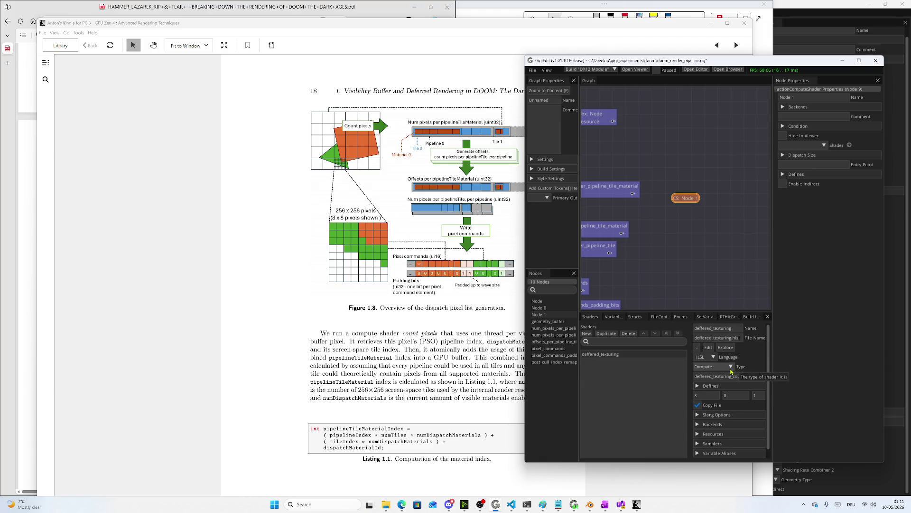
Widen the graph and shader panels and open the shader's doom folder in File Explorer
scroll(723, 402, down, 1)
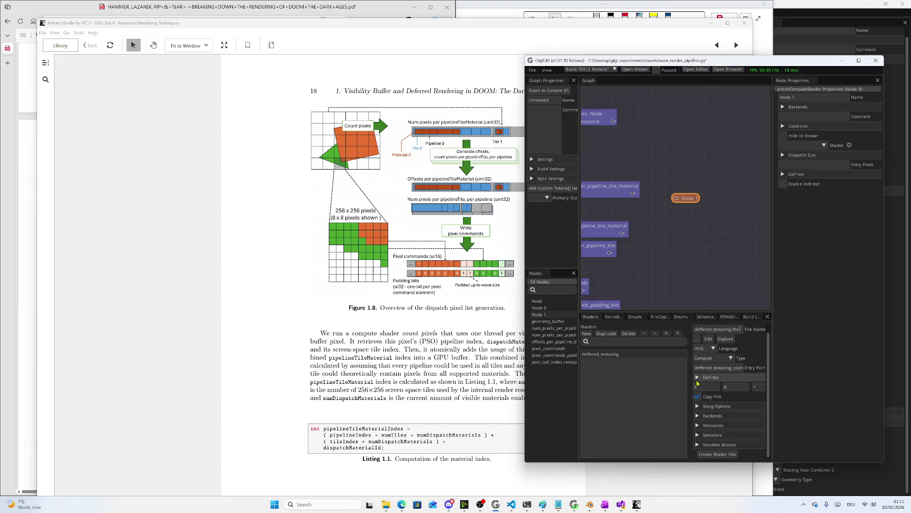
drag(773, 372, 834, 372)
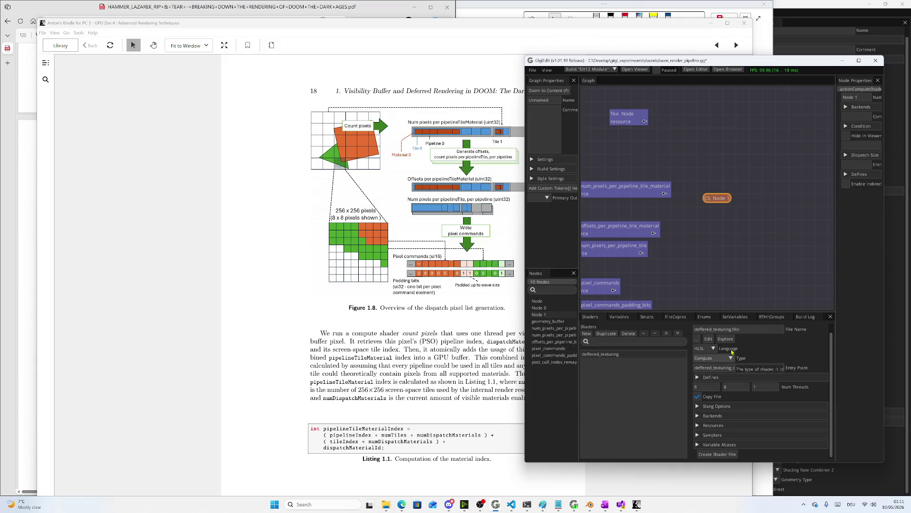
scroll(717, 375, up, 1)
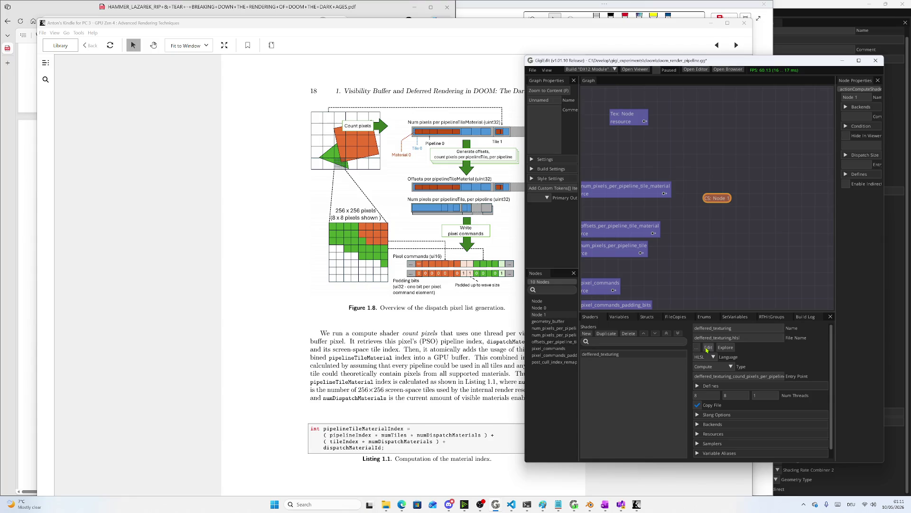
click(725, 347)
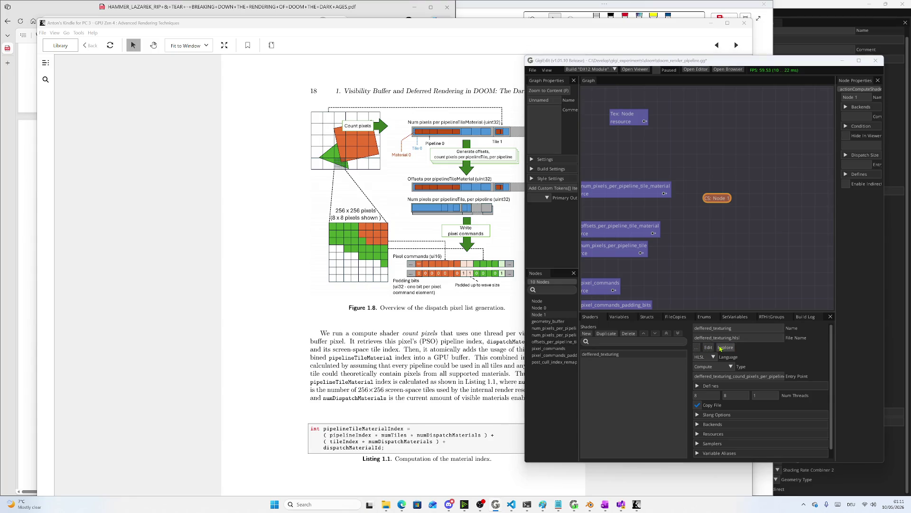
click(745, 340)
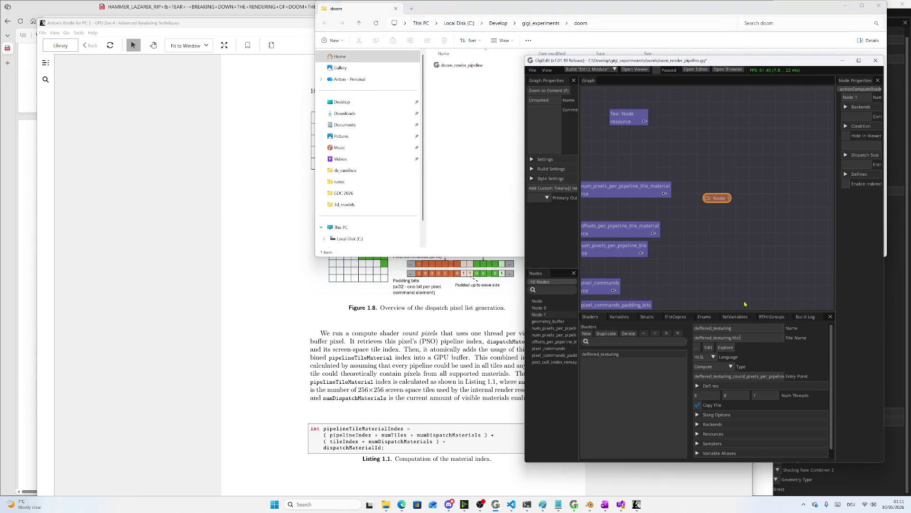